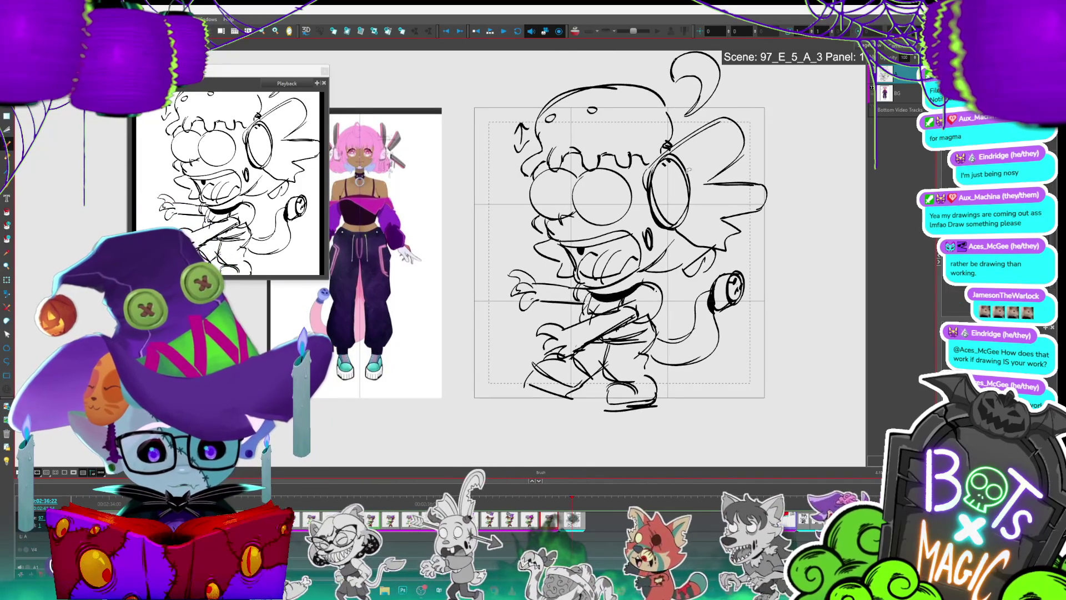
Undo the large headphone circle strokes drawn on the right of the zombie's head
key("ctrl+z")
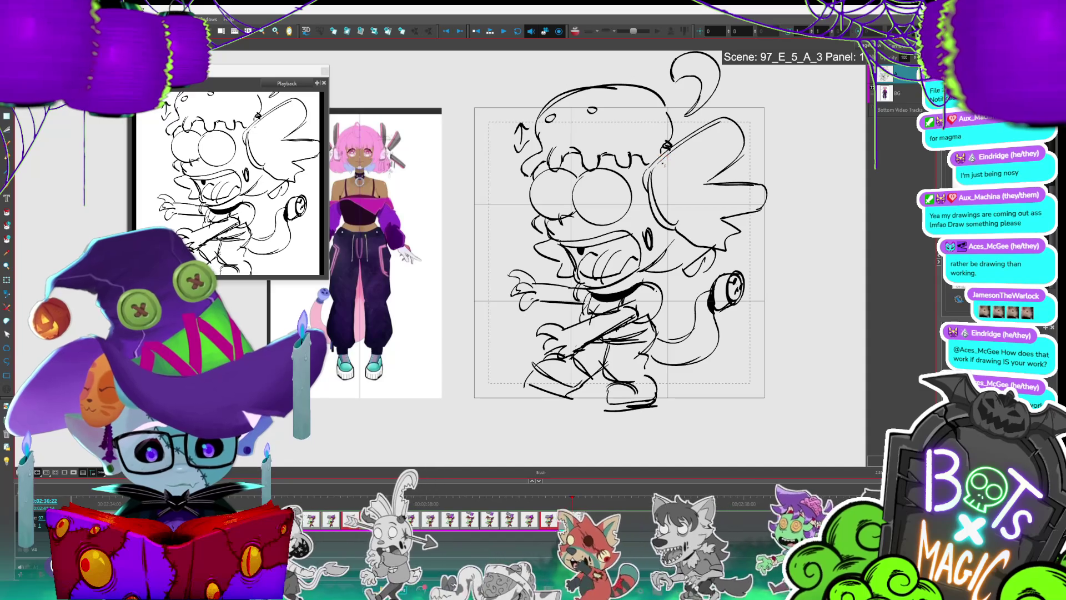
left_click_drag(702, 181, 671, 171)
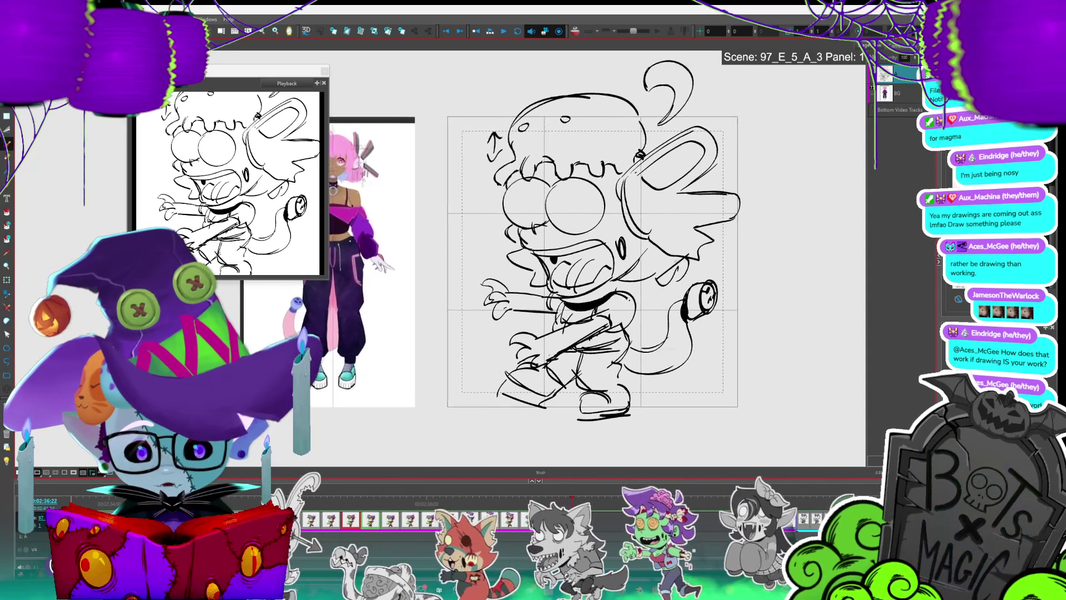
key("ctrl+z")
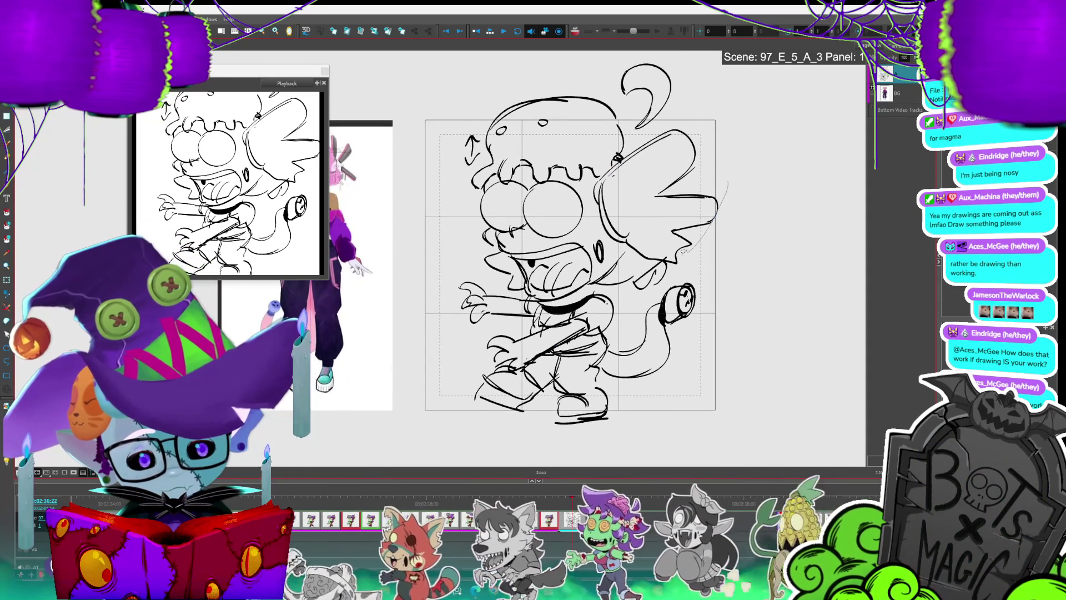
key("ctrl+z")
key("ctrl+z")
key("ctrl+z")
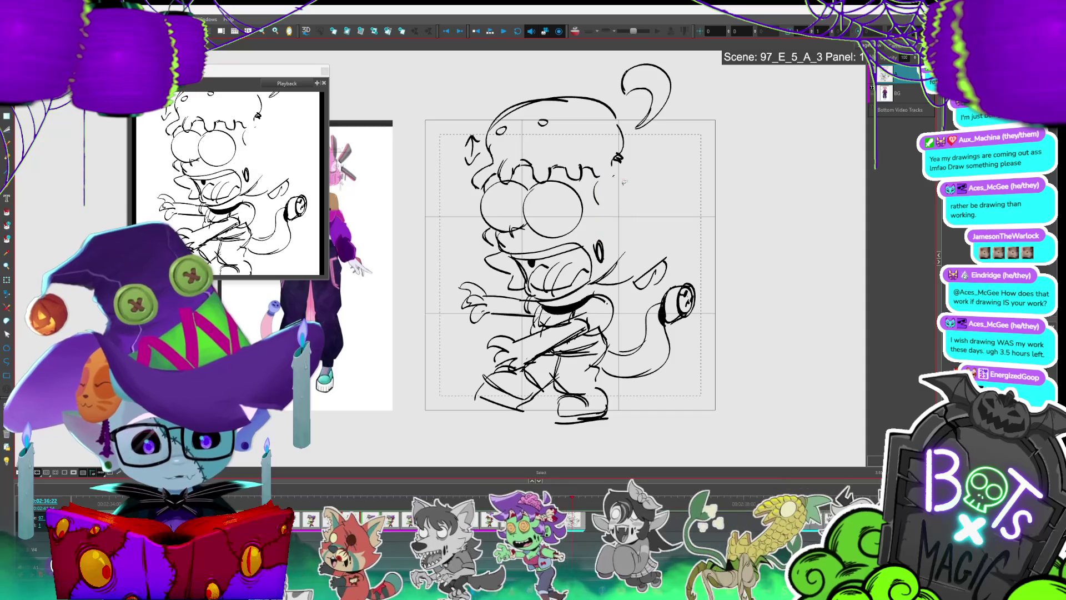
Draw a narrower vertical earcup outline beside the zombie's face, going over it twice
scroll(629, 202, "up", 5)
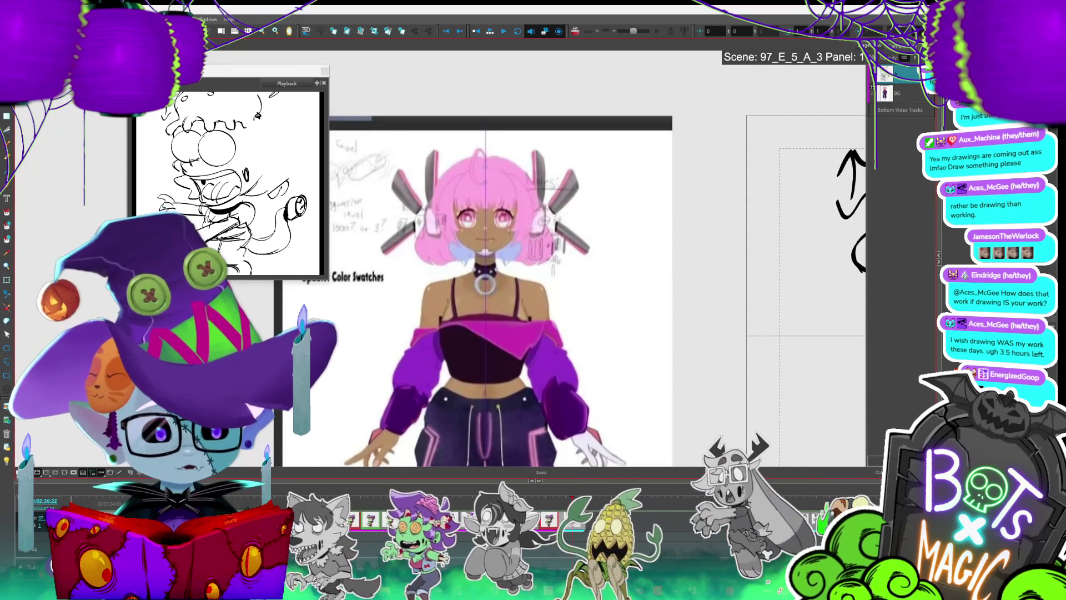
left_click_drag(555, 278, 389, 229)
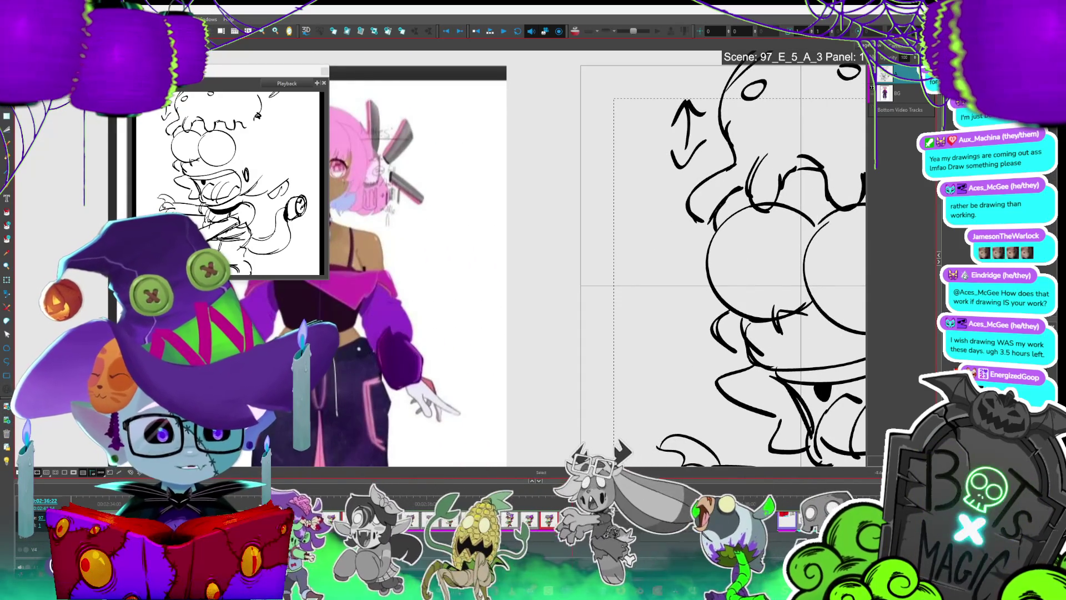
scroll(555, 250, "up", 3)
scroll(556, 250, "down", 5)
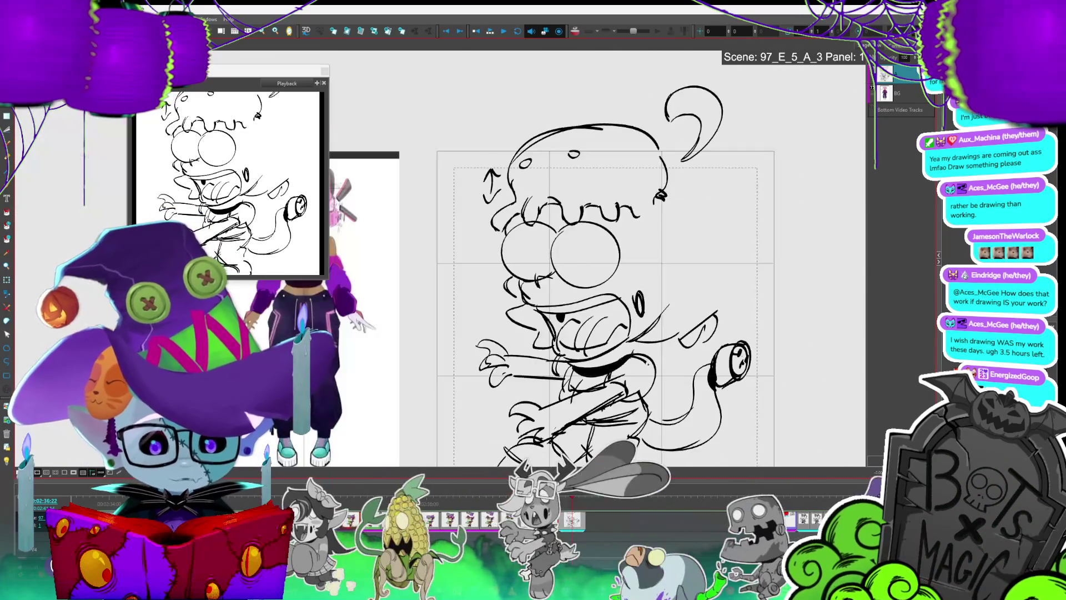
mouse_move(644, 191)
left_mouse_down()
mouse_move(673, 178)
mouse_move(654, 258)
left_mouse_up()
left_click_drag(640, 191, 654, 260)
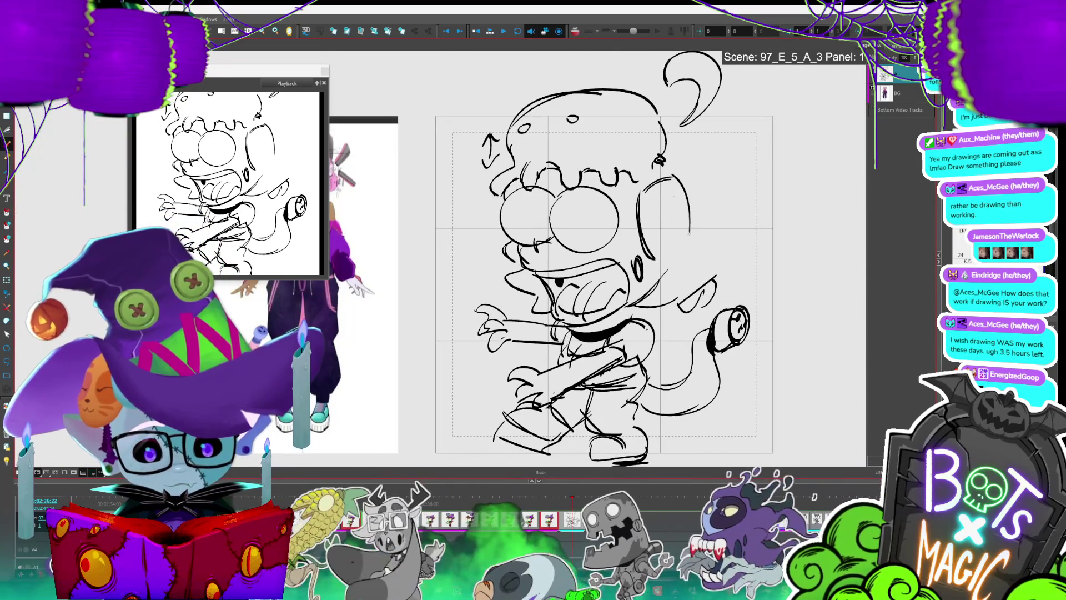
Zoom and scroll to the pink-haired character reference wearing headphones
scroll(604, 330, "up", 5)
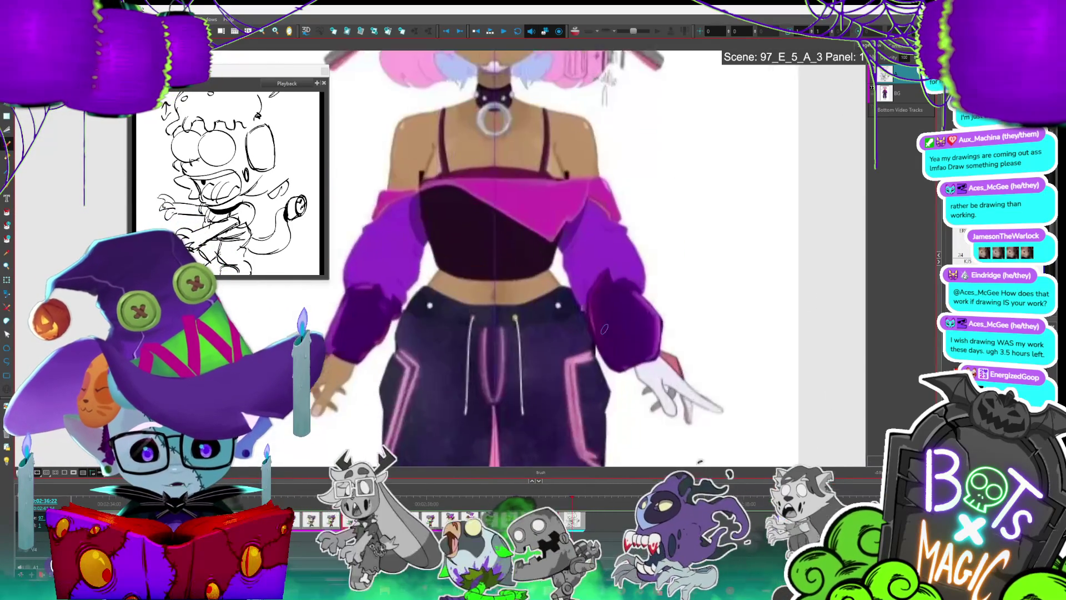
scroll(604, 330, "up", 5)
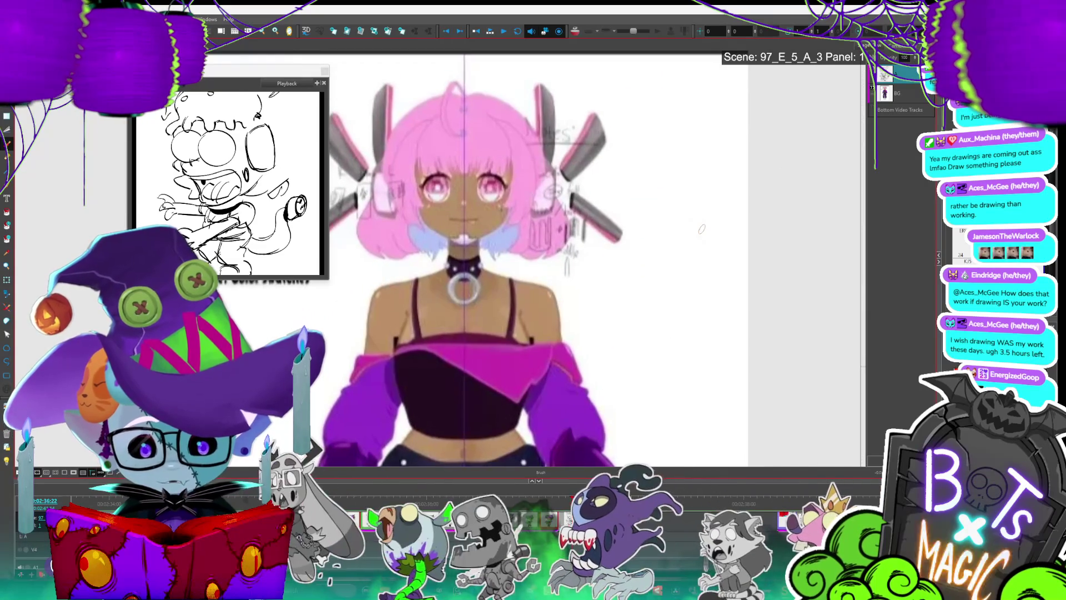
scroll(698, 236, "up", 1)
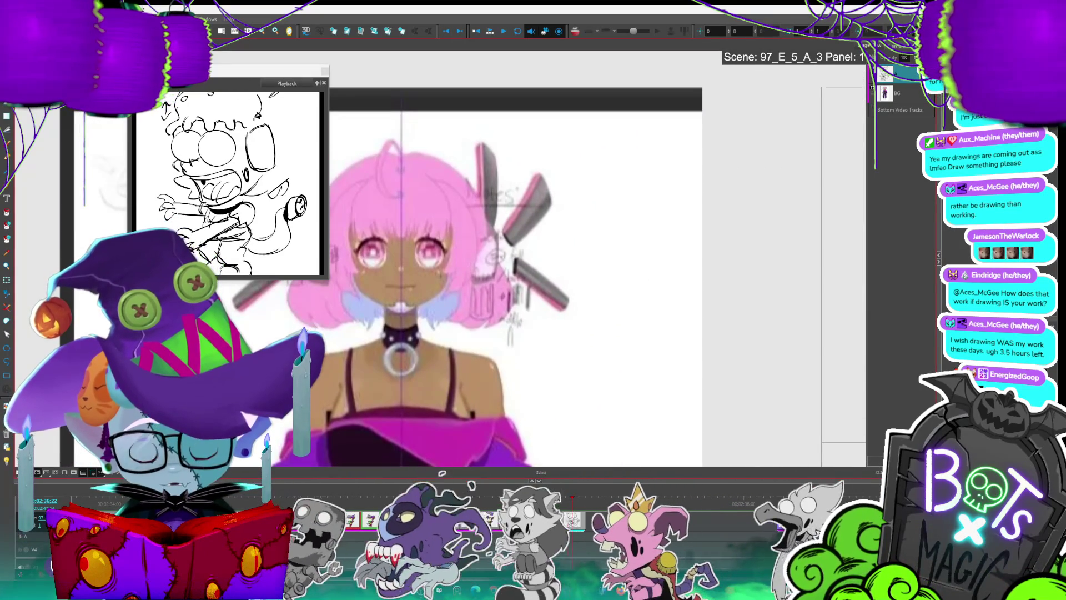
scroll(428, 247, "up", 1)
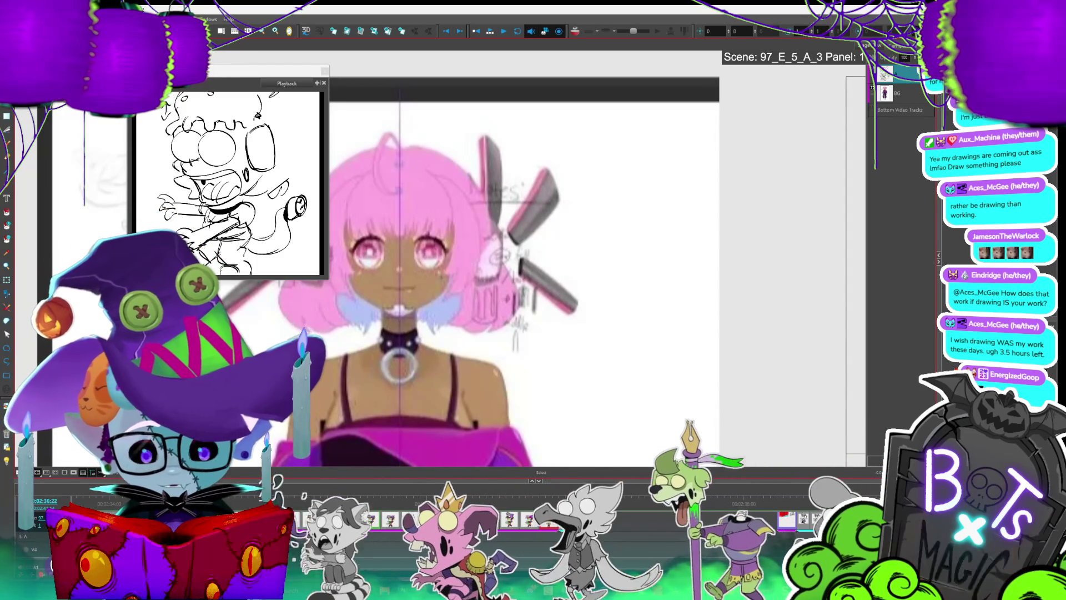
scroll(555, 250, "down", 3)
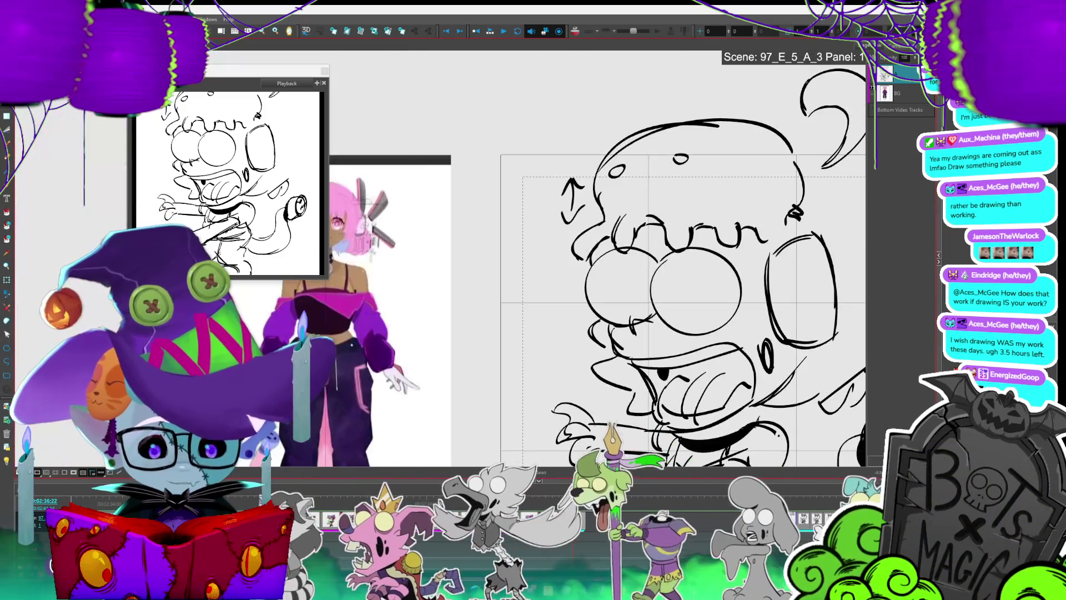
scroll(555, 256, "right", 4)
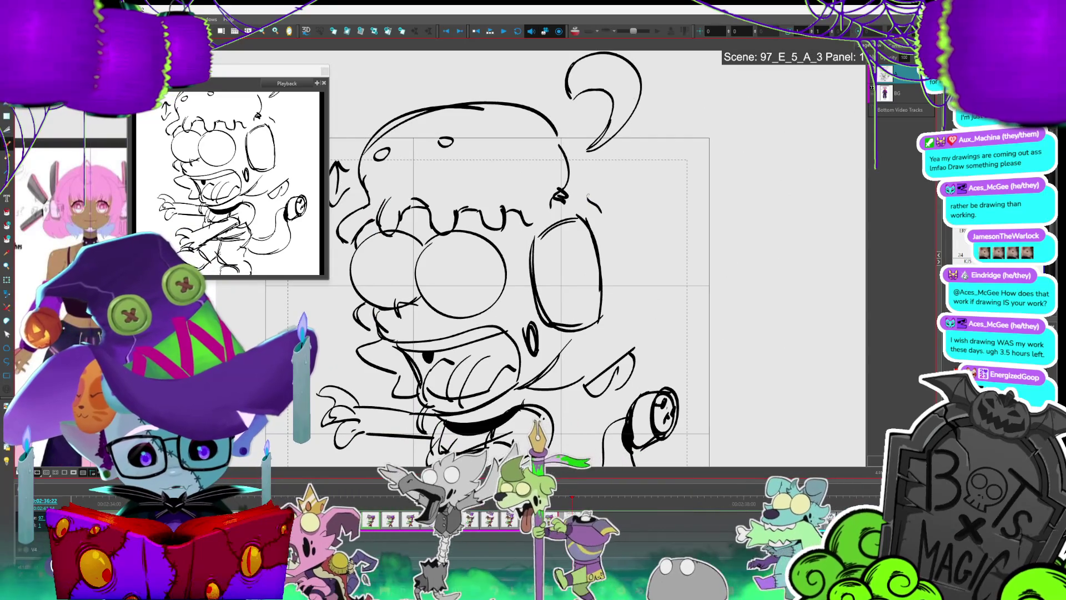
Draw two wedge flaps off the headphone, one angled upward and one straight out
mouse_move(587, 196)
left_mouse_down()
mouse_move(685, 93)
mouse_move(750, 125)
mouse_move(605, 228)
left_mouse_up()
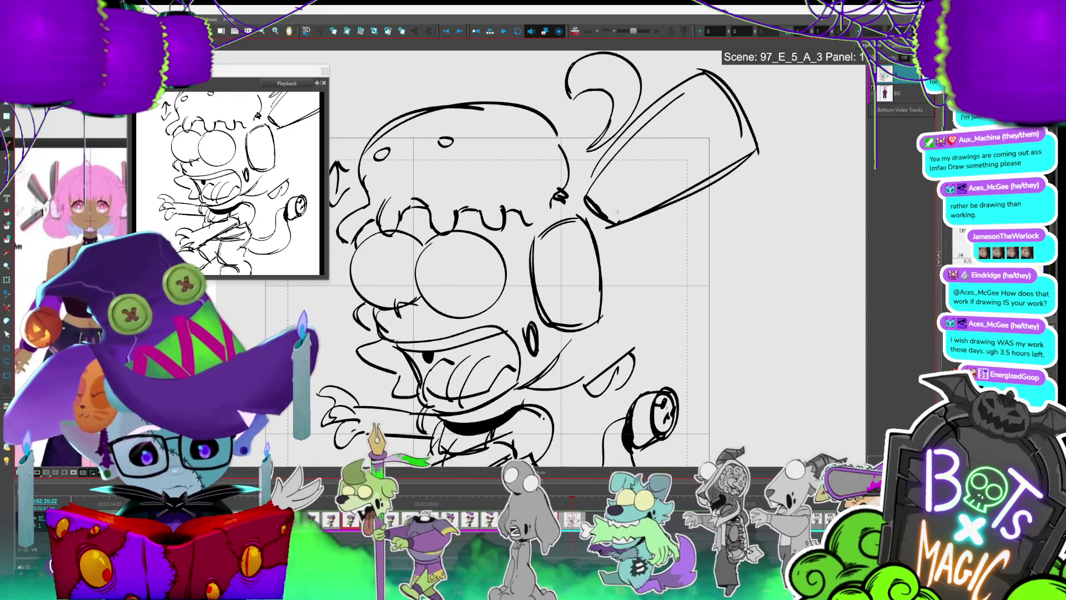
scroll(616, 212, "down", 2)
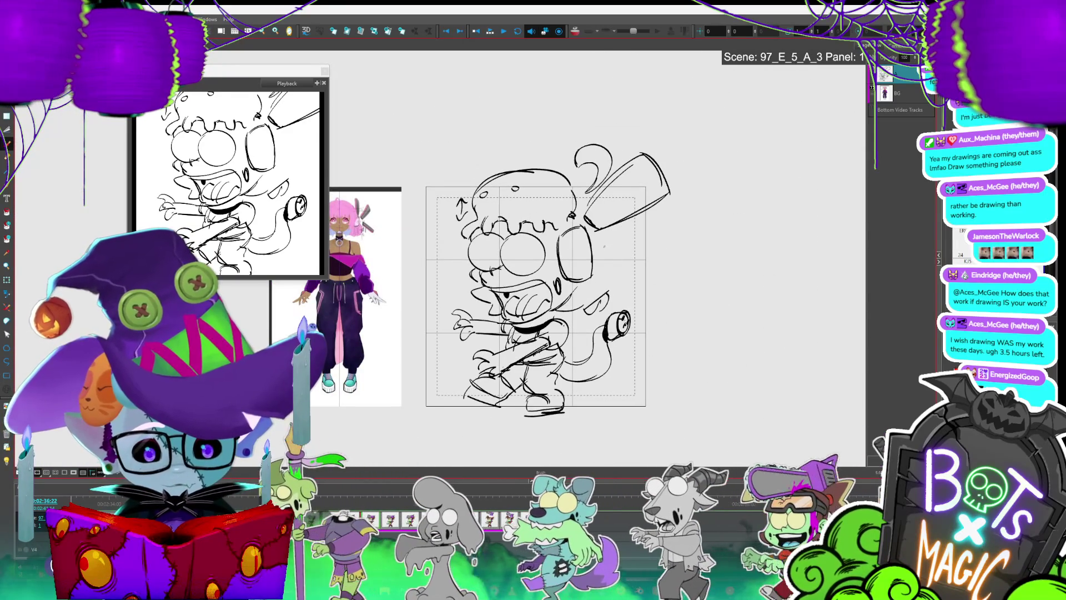
mouse_move(613, 244)
left_mouse_down()
mouse_move(685, 227)
mouse_move(681, 265)
left_mouse_up()
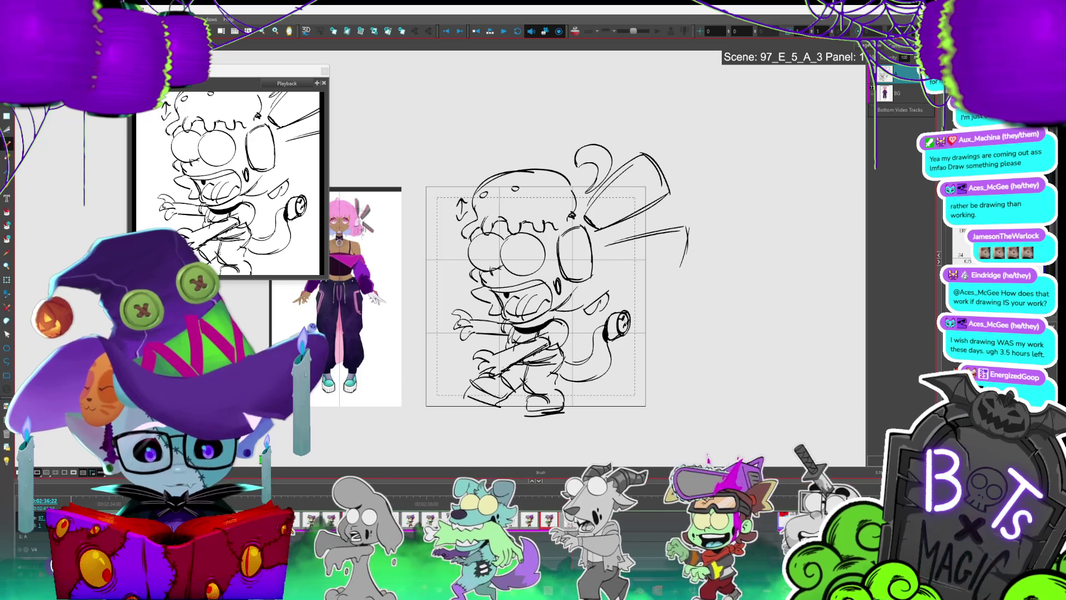
left_click_drag(605, 259, 679, 270)
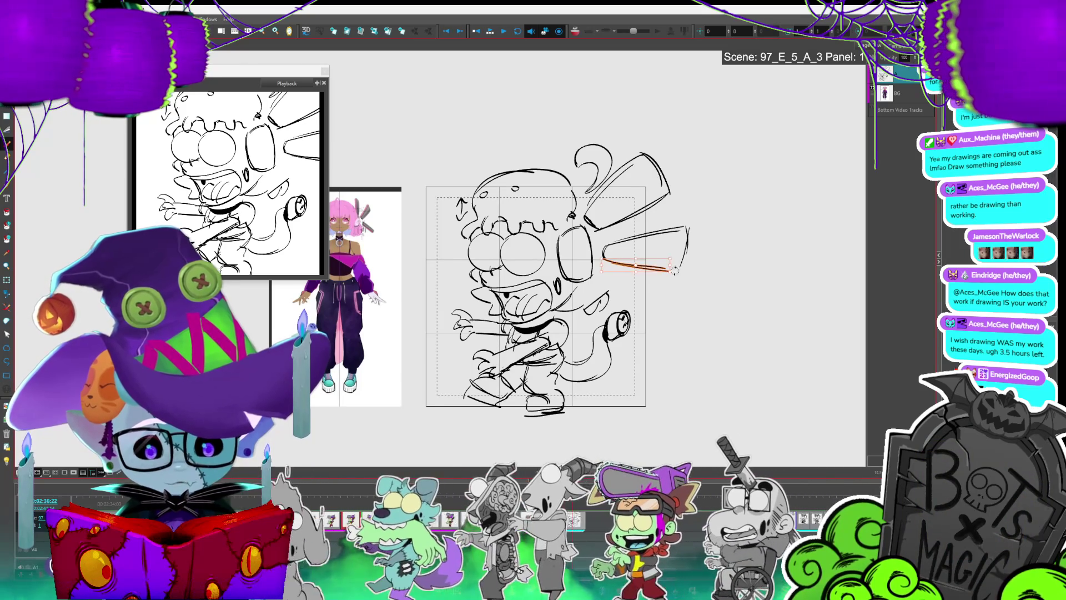
left_click_drag(688, 228, 682, 265)
left_click_drag(689, 227, 680, 275)
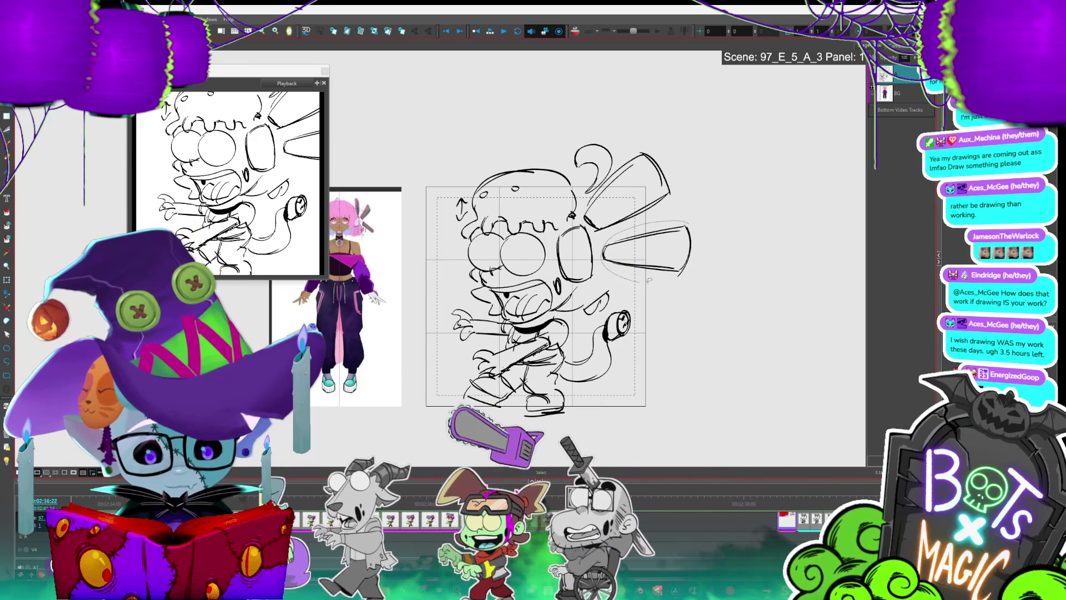
Nudge the lower wedge into place and retrace a line along the upper wedge
left_click_drag(599, 221, 687, 272)
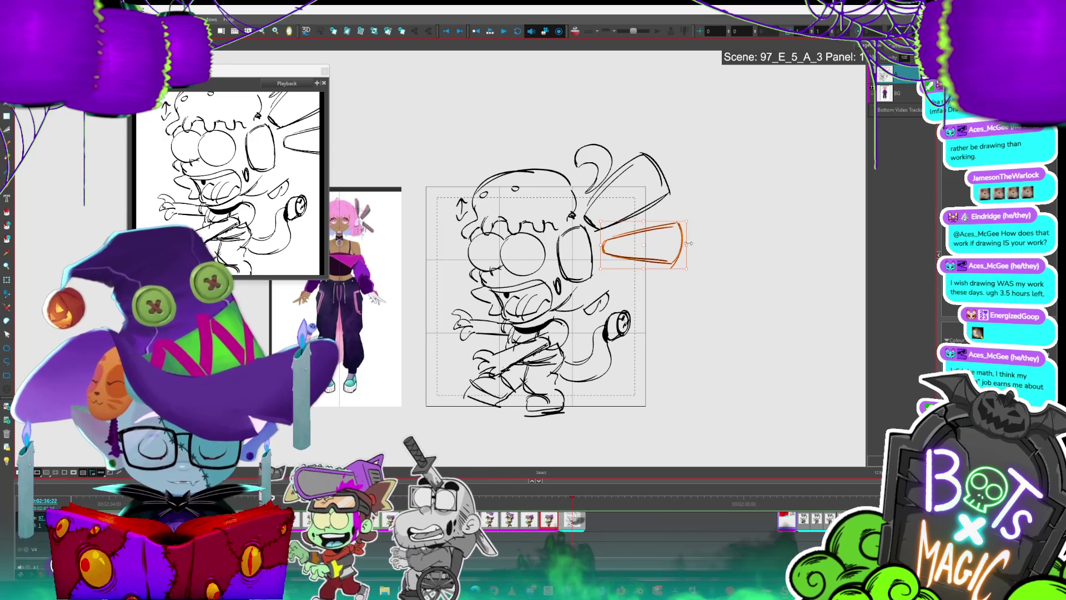
left_click(690, 243)
key("alt+b")
left_click_drag(675, 192, 639, 161)
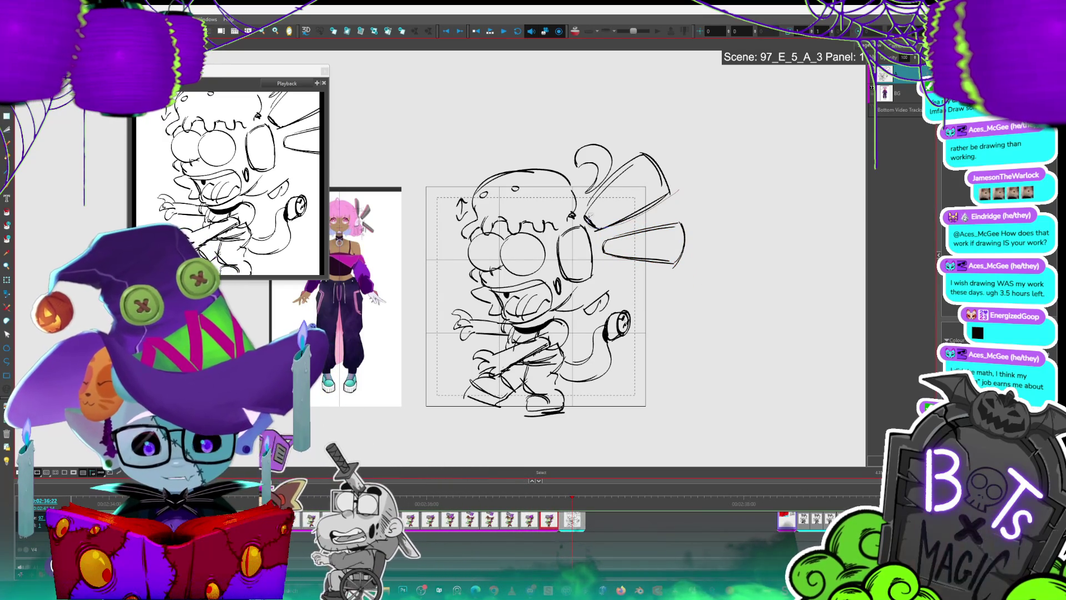
left_click(632, 168)
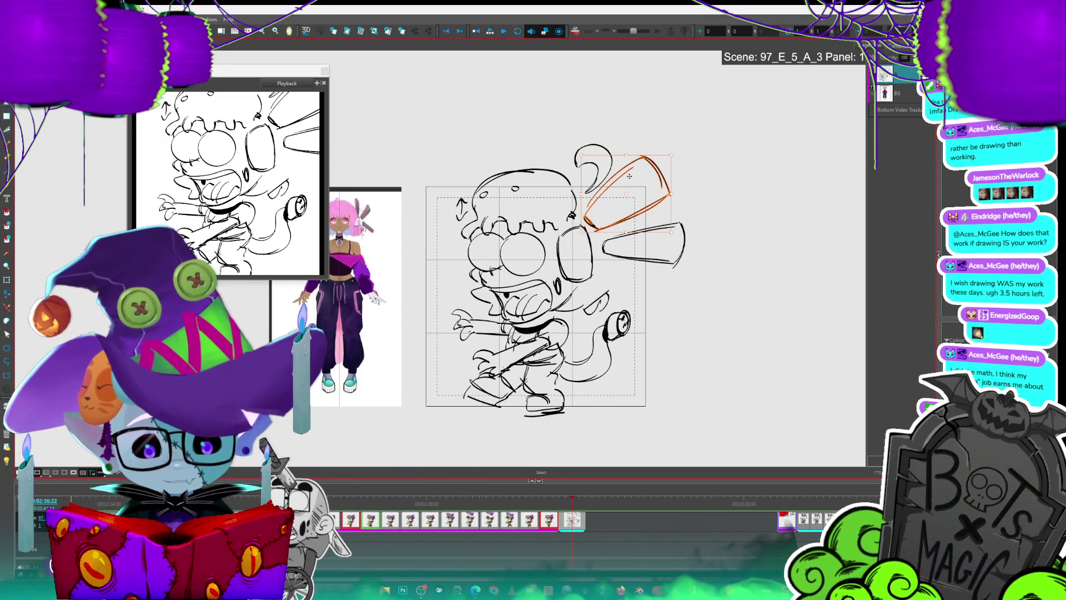
left_click(733, 200)
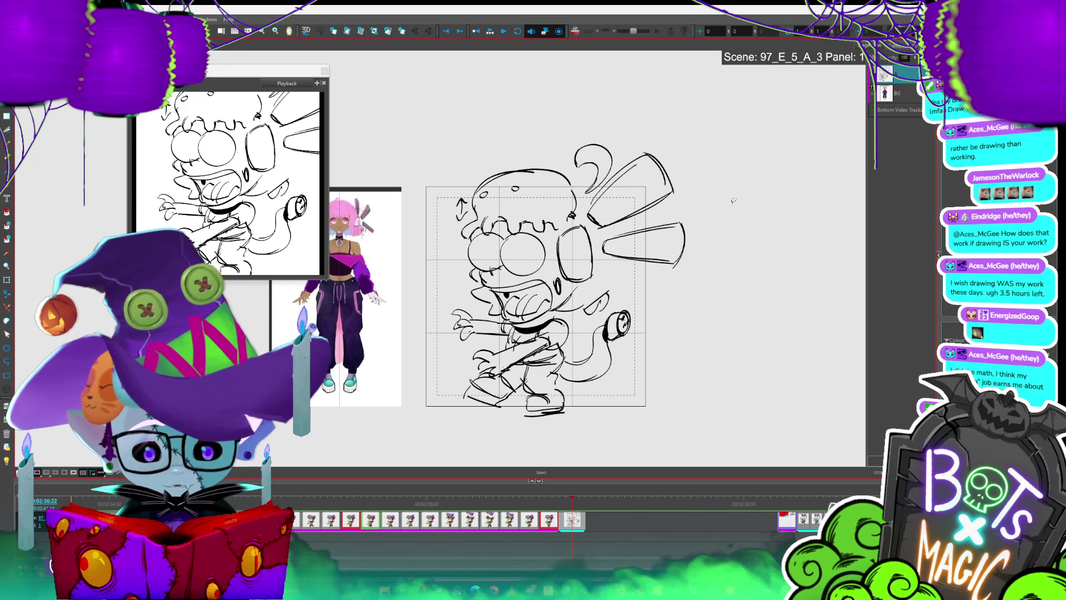
left_click_drag(733, 200, 810, 177)
Add a short downward-angled stroke beside the head as a third wedge ray
key("alt+b")
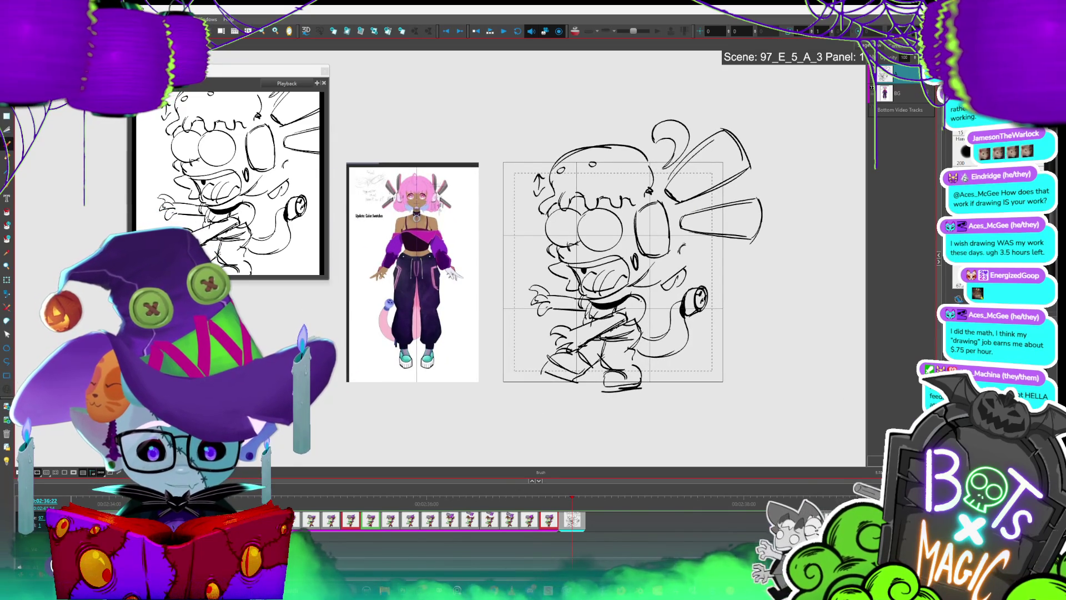
mouse_move(685, 257)
left_mouse_down()
mouse_move(705, 274)
mouse_move(724, 271)
left_mouse_up()
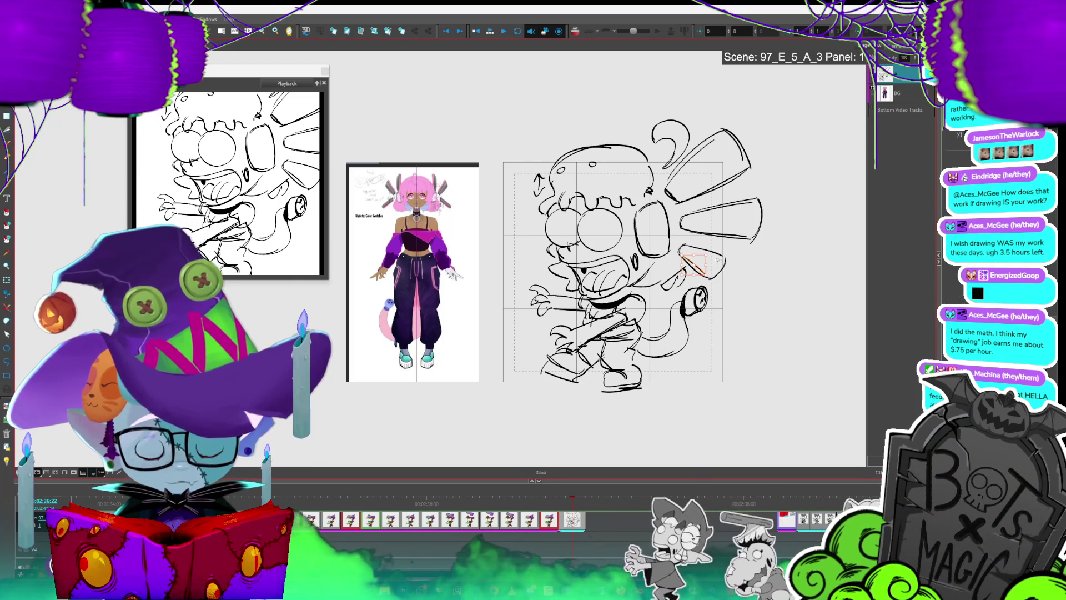
key("alt+s")
left_click(722, 252)
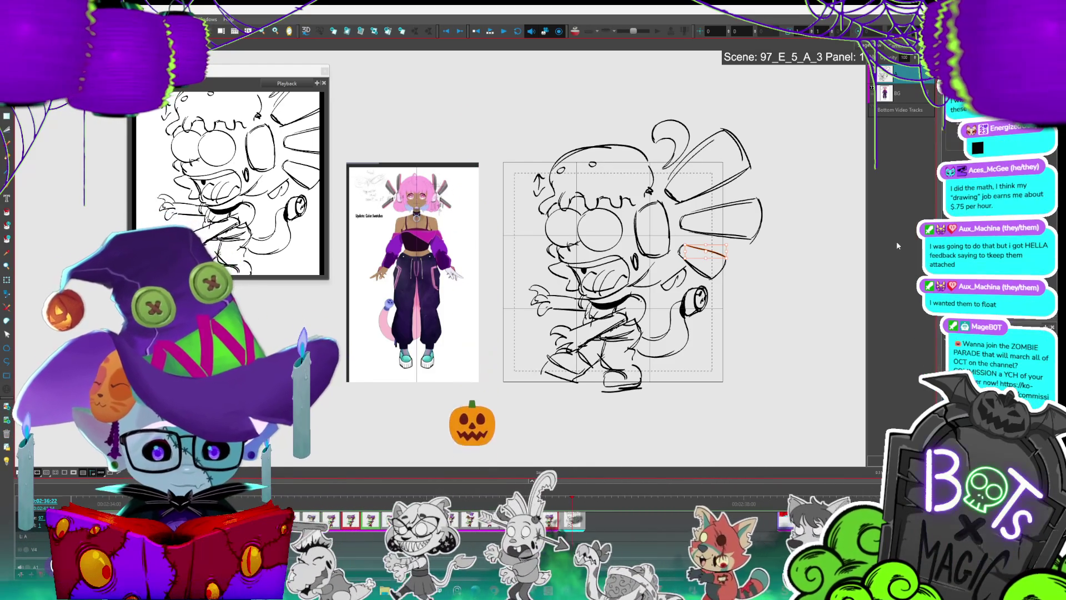
key("2")
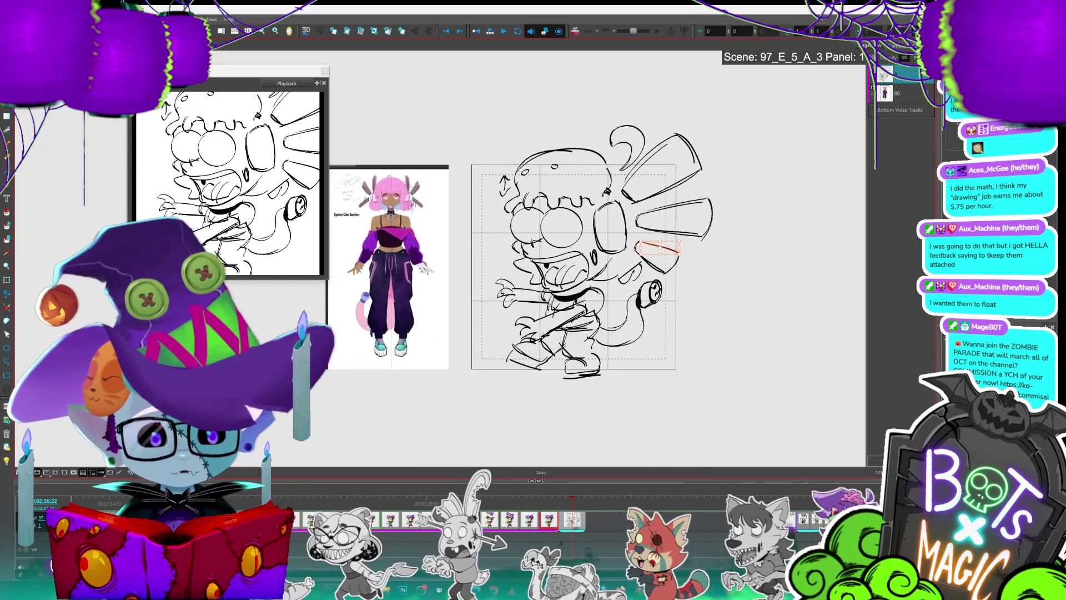
key("1")
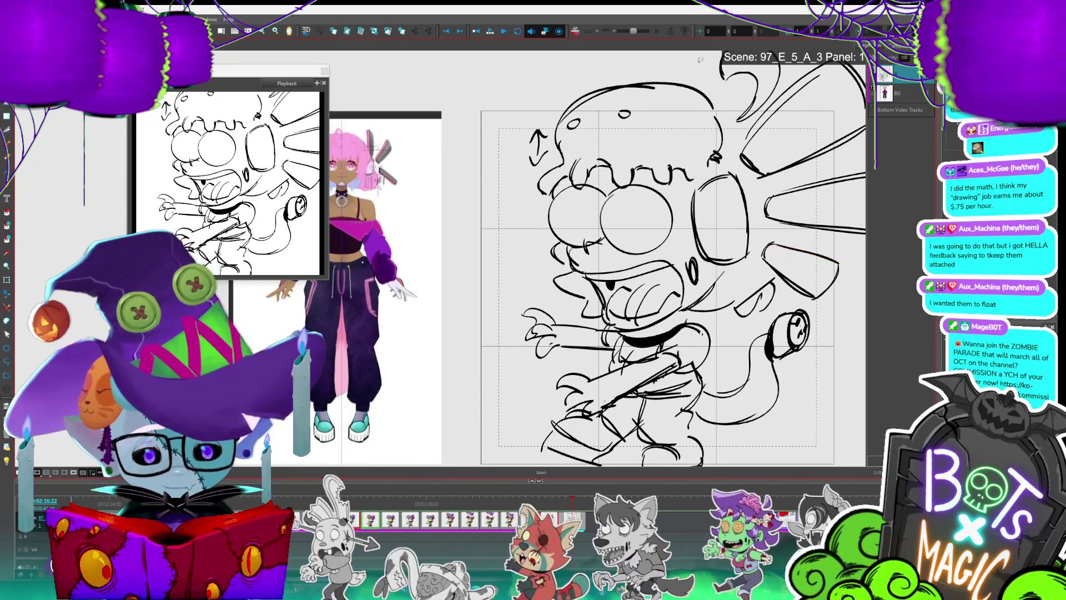
Rework the outer headphone edge strokes and close off the sketch's top-right shape
key("Delete")
mouse_move(717, 181)
left_mouse_down()
mouse_move(748, 178)
mouse_move(752, 256)
left_mouse_up()
key("alt+b")
key("alt+s")
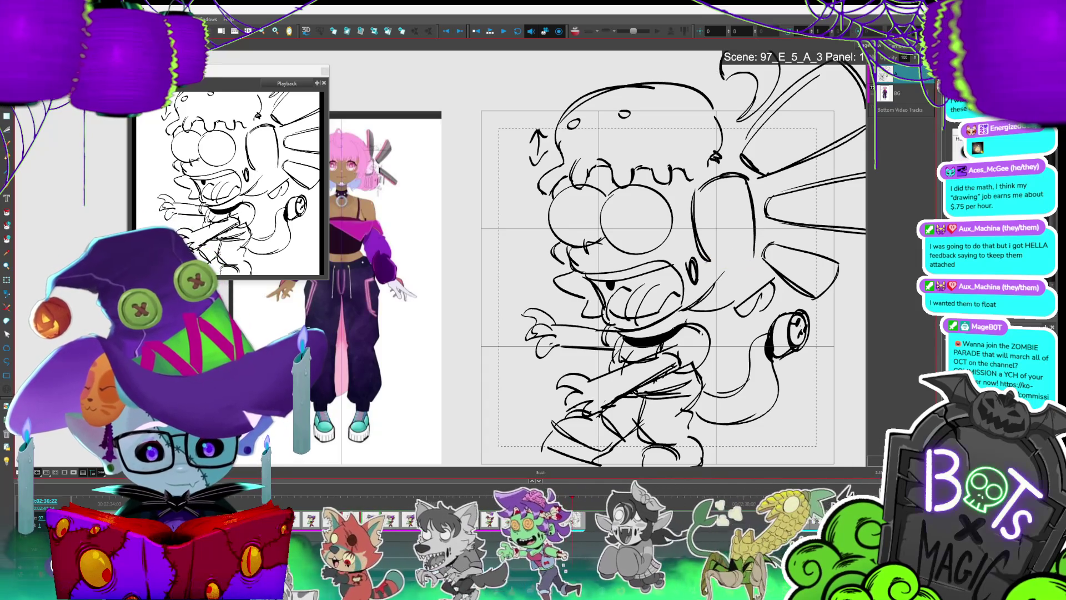
key("alt+b")
key("2")
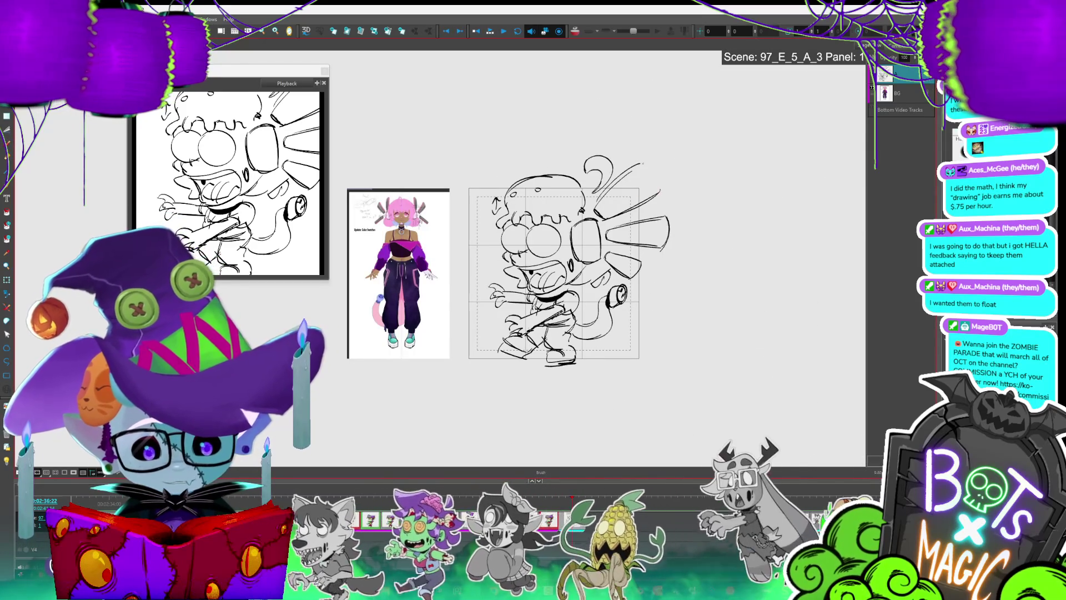
left_click_drag(641, 164, 660, 193)
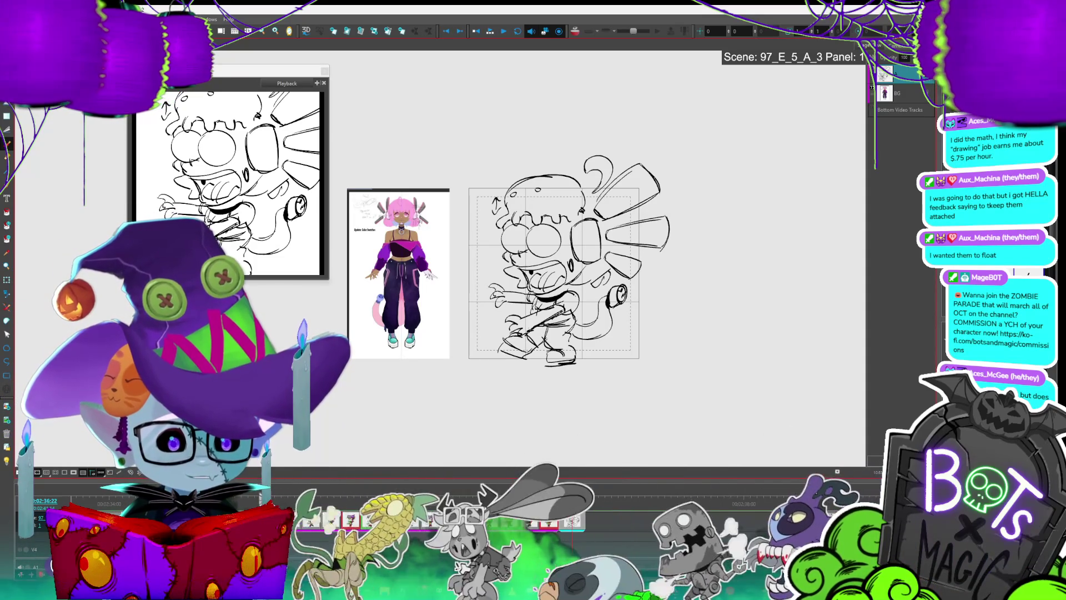
scroll(493, 303, "up", 2)
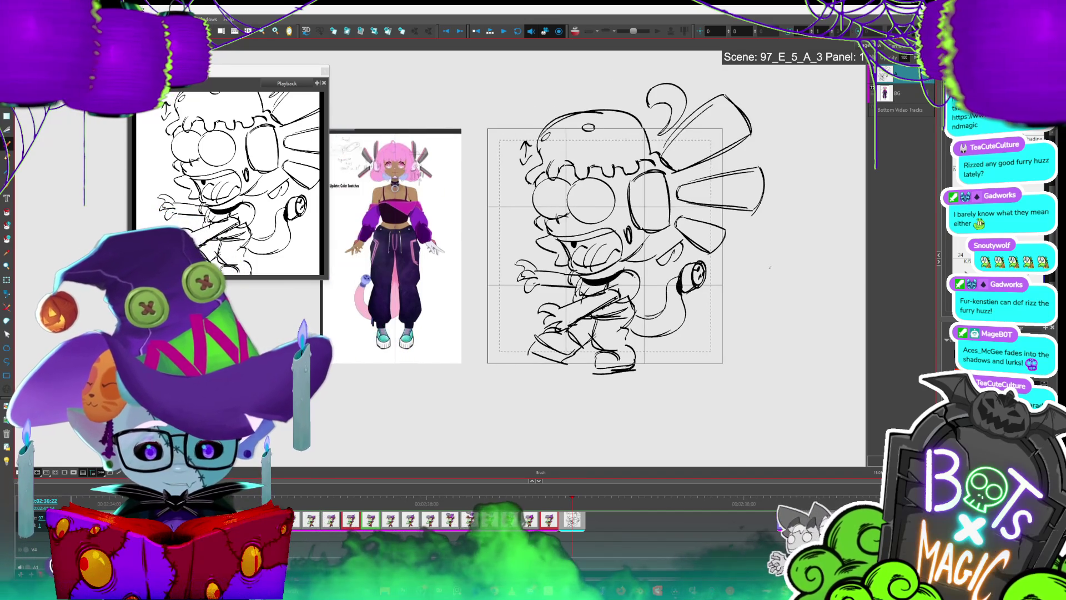
Draw a curve along the headphone cup's edge and bring up the pink-haired reference
scroll(587, 242, "up", 1)
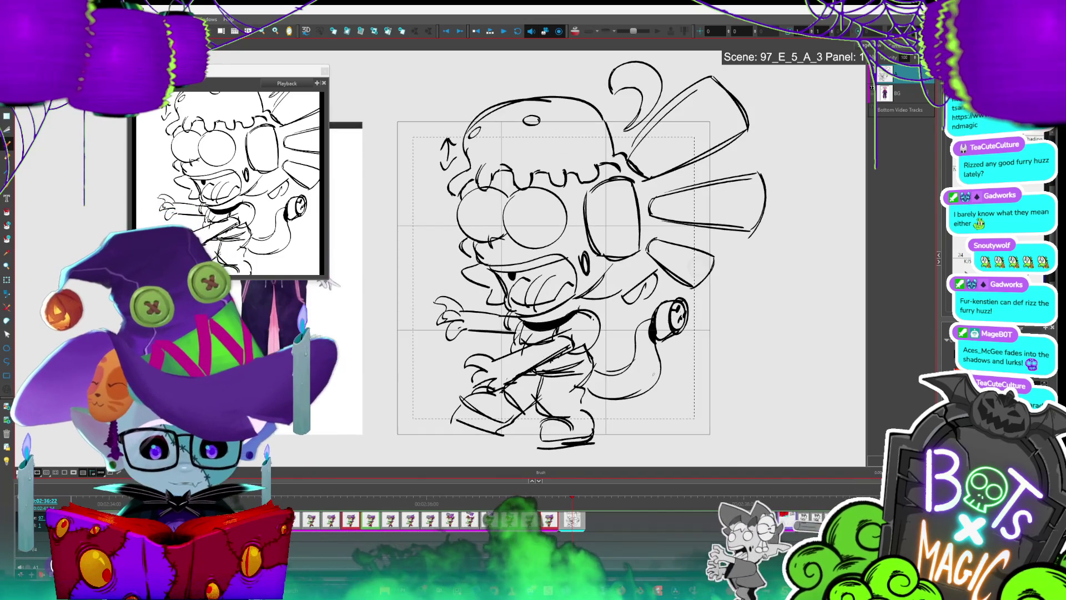
left_click_drag(633, 181, 640, 254)
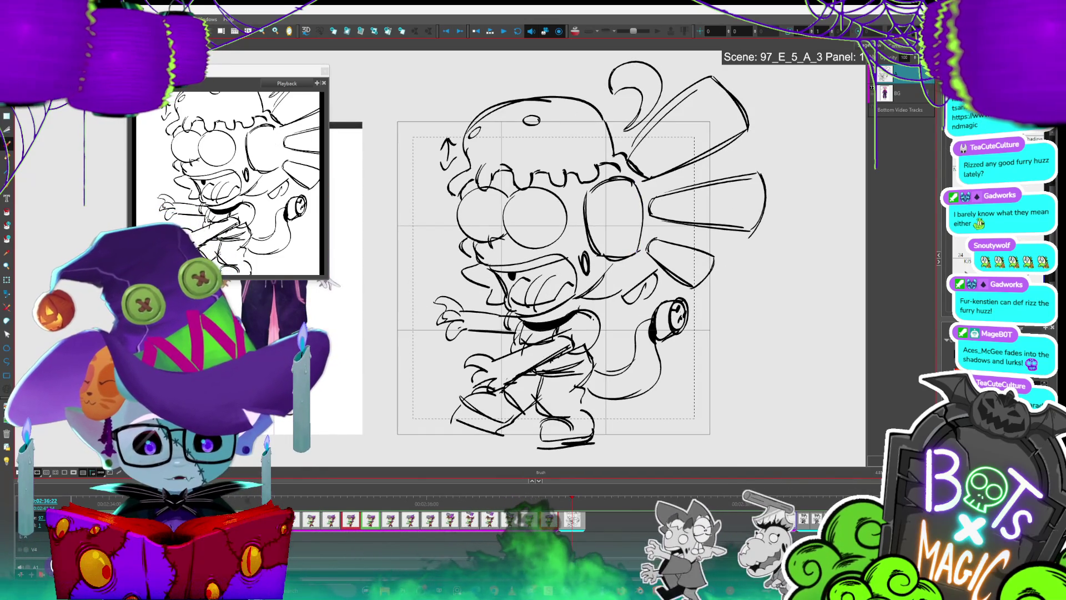
key("alt+s")
left_click(642, 256)
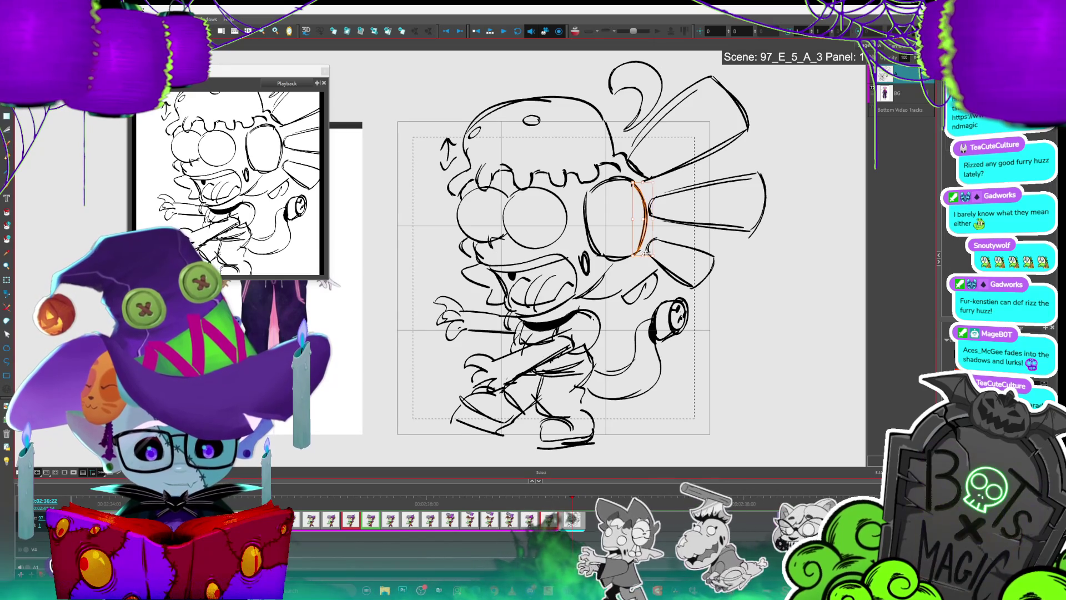
left_click(643, 205)
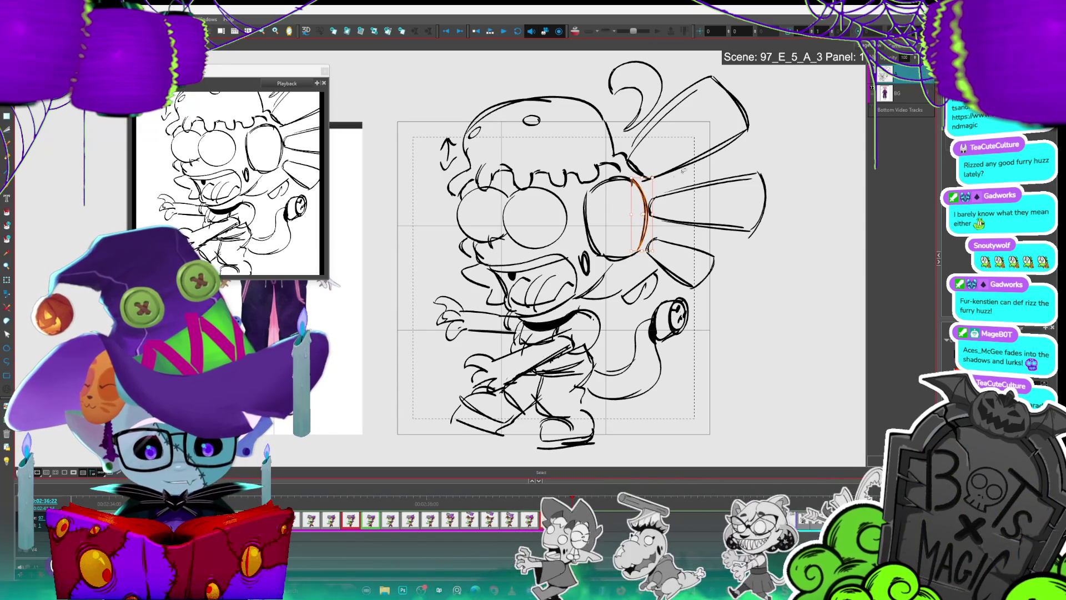
key("alt+Tab")
scroll(589, 255, "up", 5)
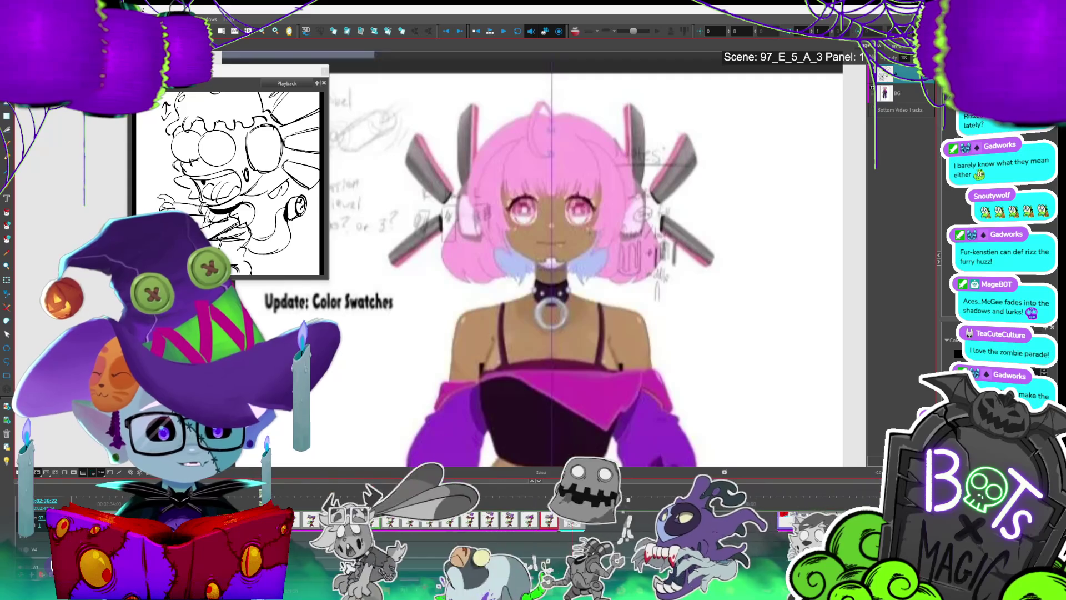
Save the storyboard with Ctrl+S, then scroll across the reference's angled headphone fins
key("ctrl+s")
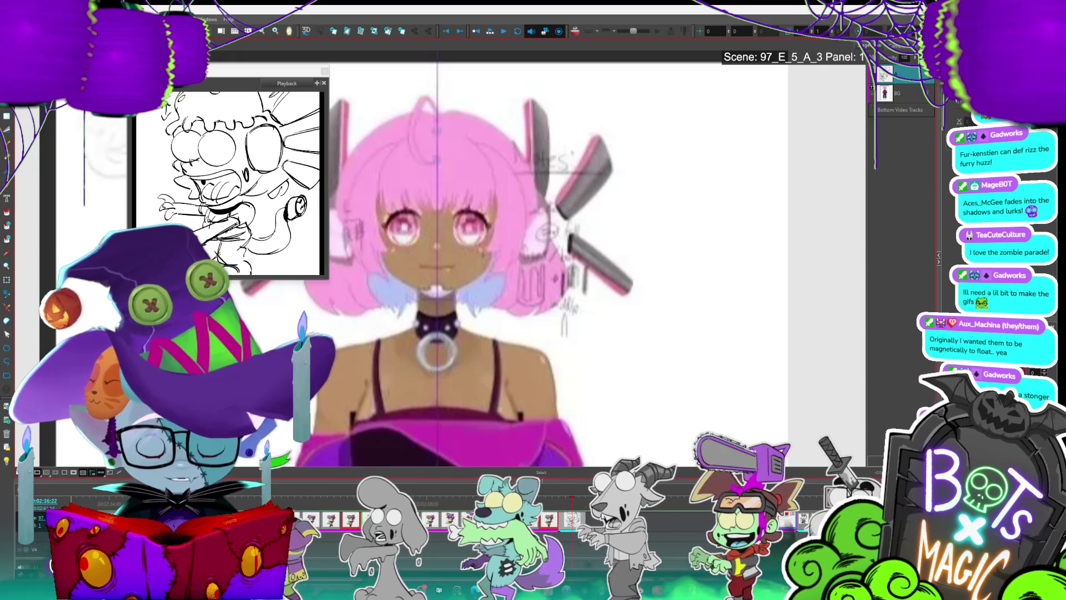
scroll(513, 267, "right", 2)
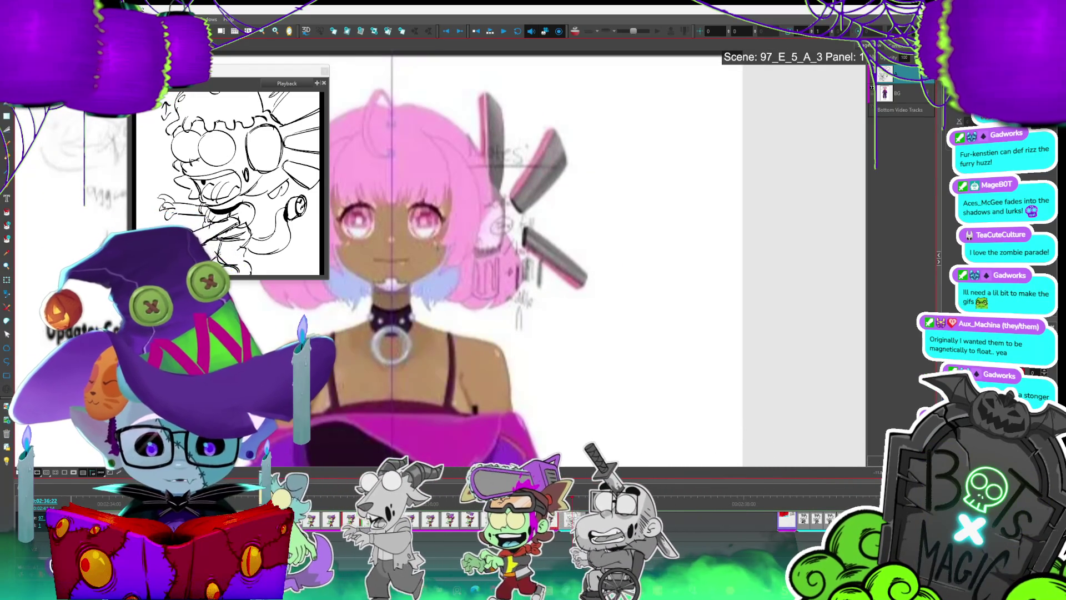
scroll(513, 266, "right", 1)
scroll(513, 266, "down", 2)
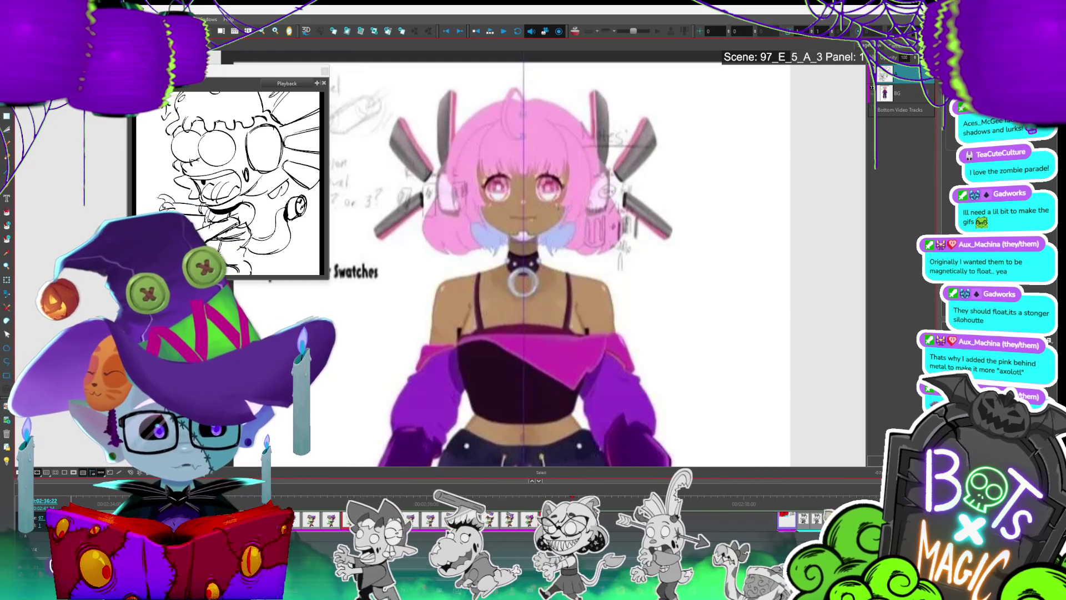
scroll(550, 258, "down", 5)
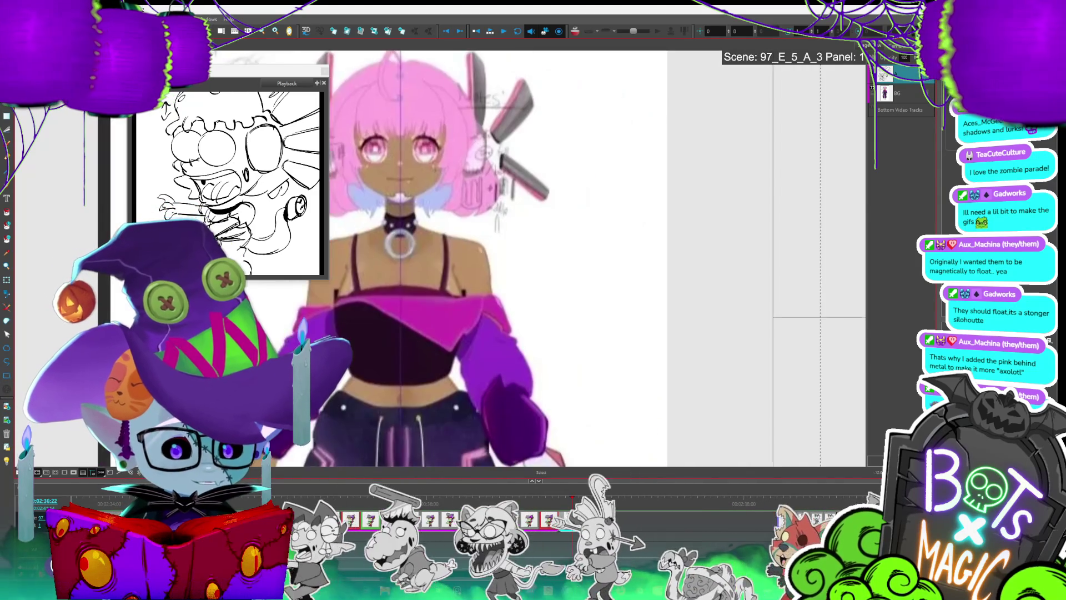
Add a curved stroke beside the flaps and shift the three wedge rays slightly right
scroll(369, 239, "up", 5)
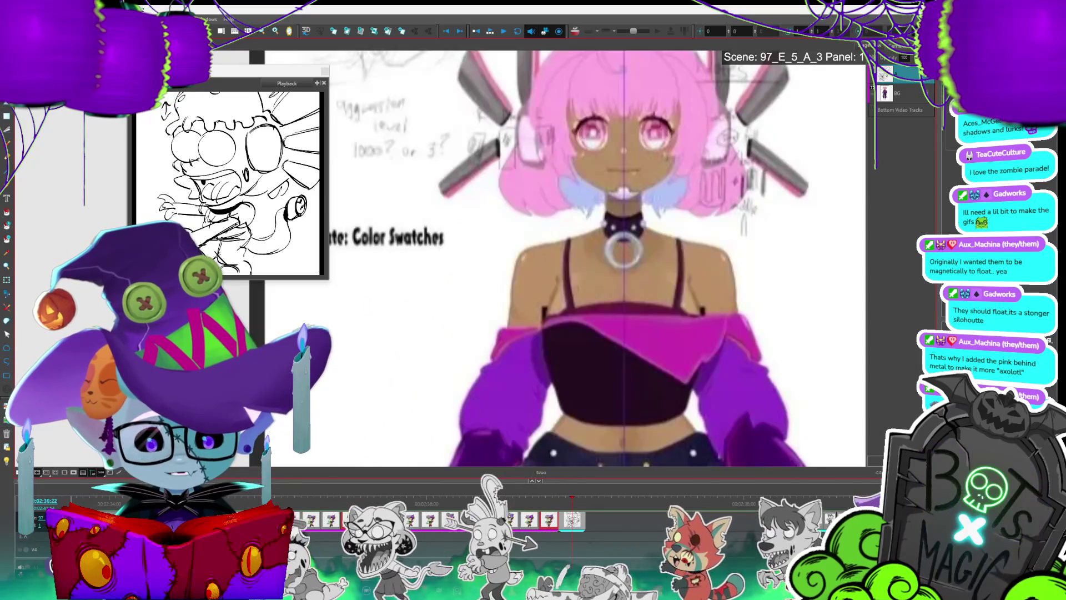
left_click_drag(622, 222, 516, 306)
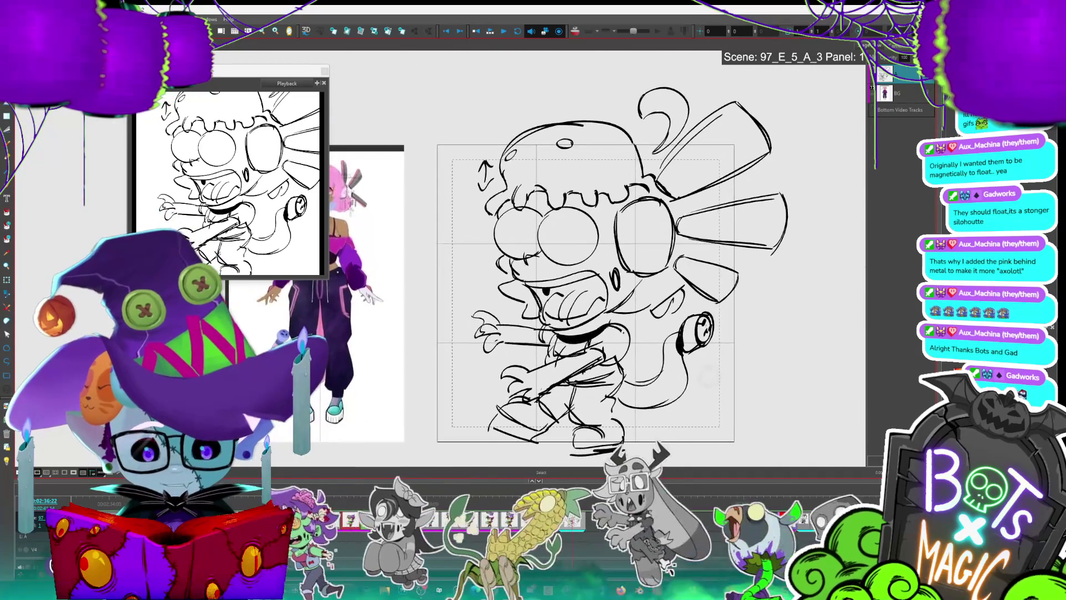
mouse_move(719, 297)
left_mouse_down()
mouse_move(800, 240)
mouse_move(781, 92)
mouse_move(652, 144)
mouse_move(666, 303)
left_mouse_up()
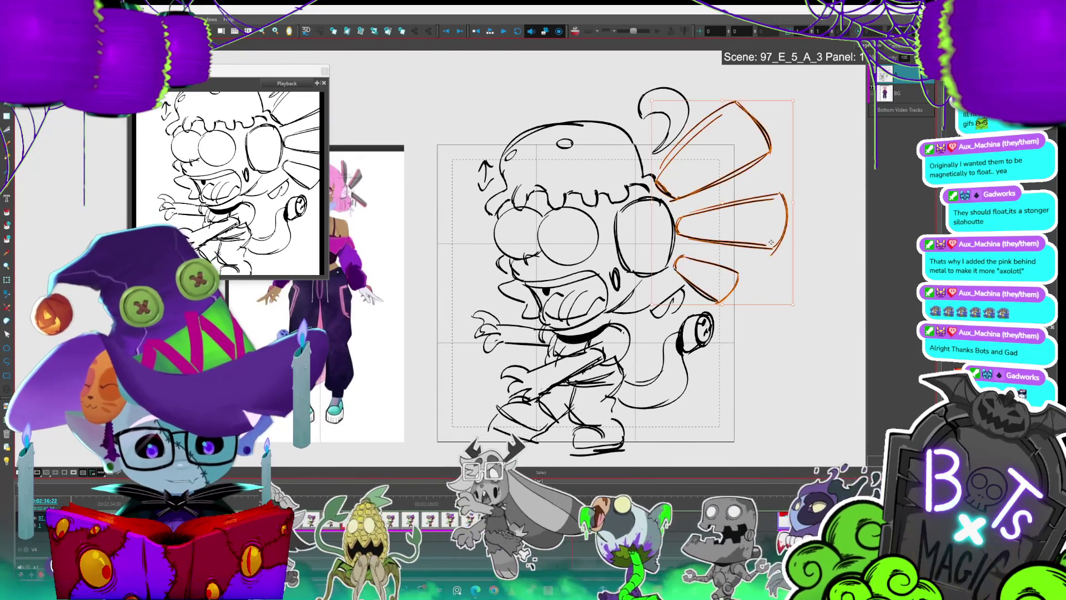
left_click_drag(774, 235, 781, 234)
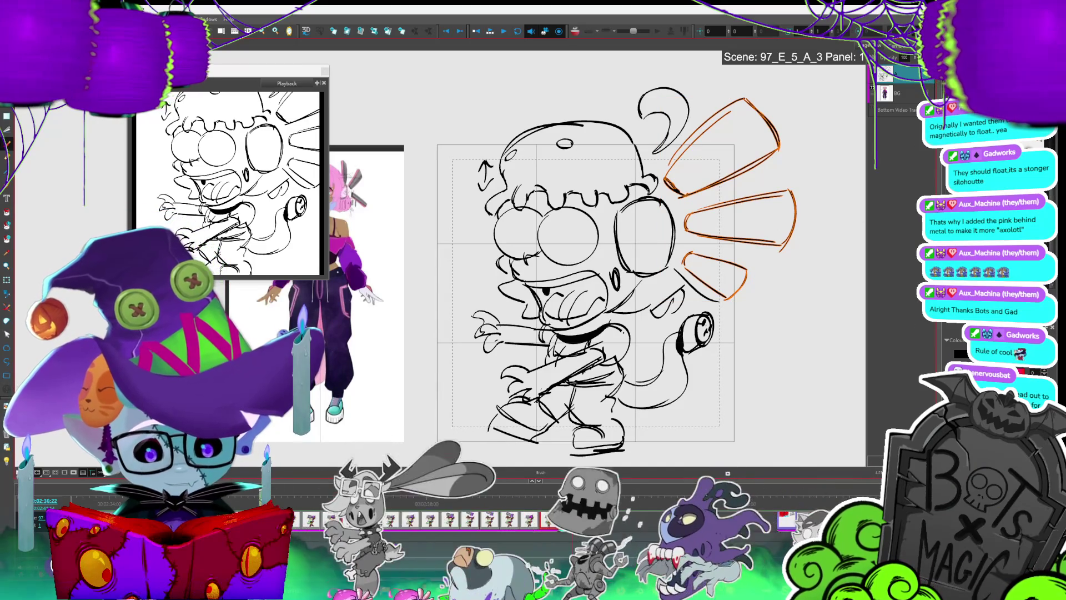
key("alt+b")
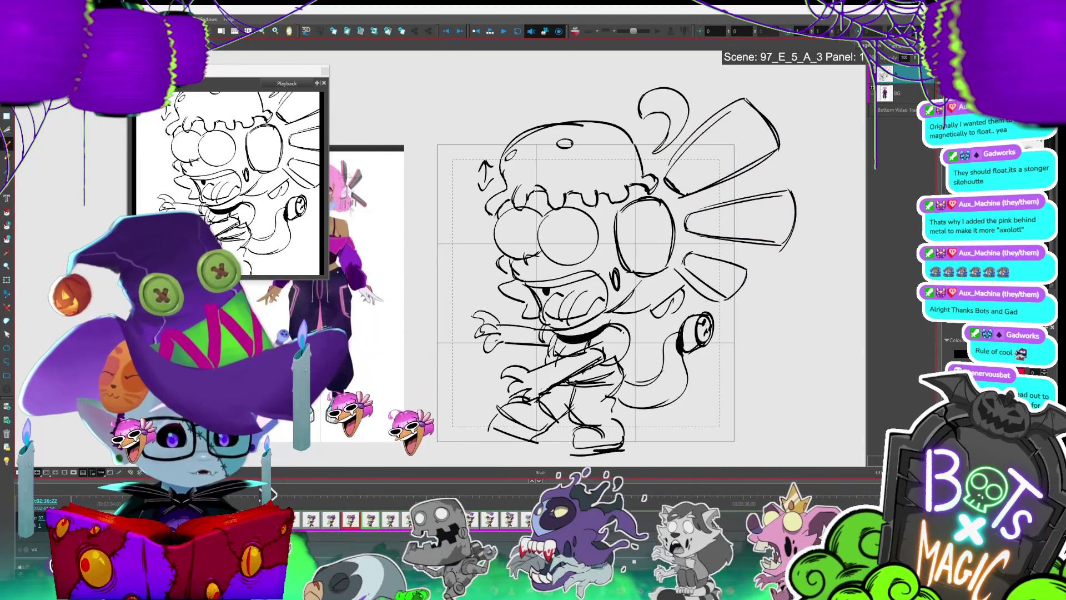
scroll(770, 281, "down", 2)
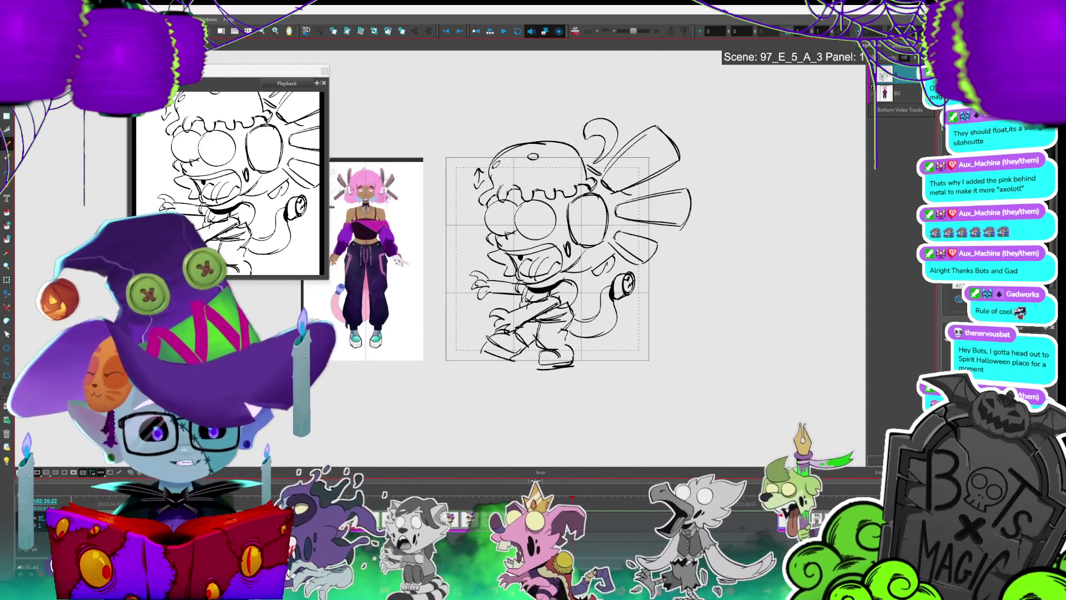
Undo the small stray stroke near the zombie's tail
key("alt+s")
key("alt+b")
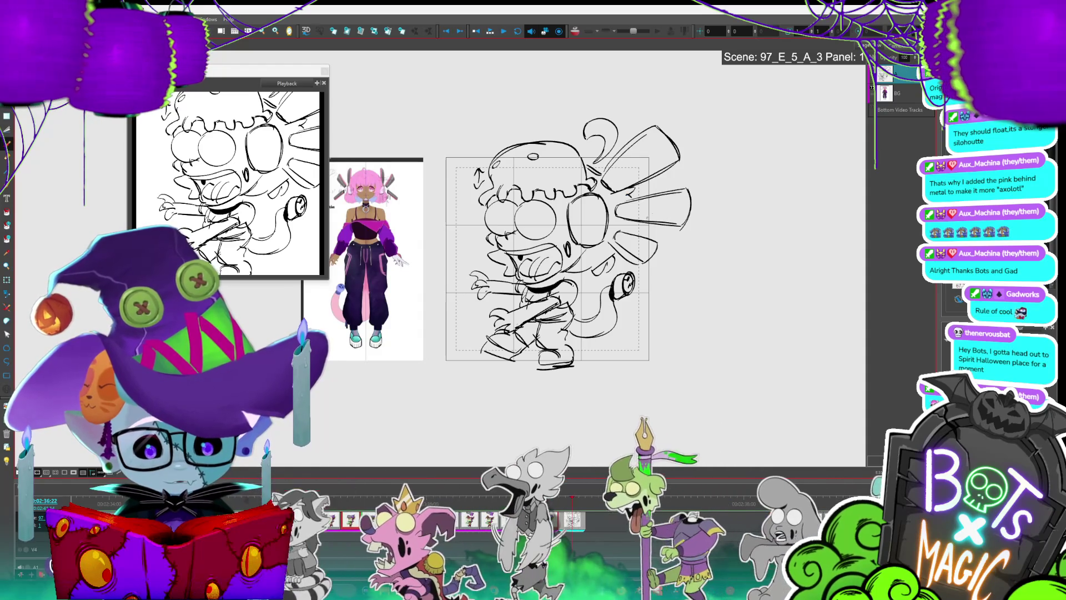
key("ctrl+z")
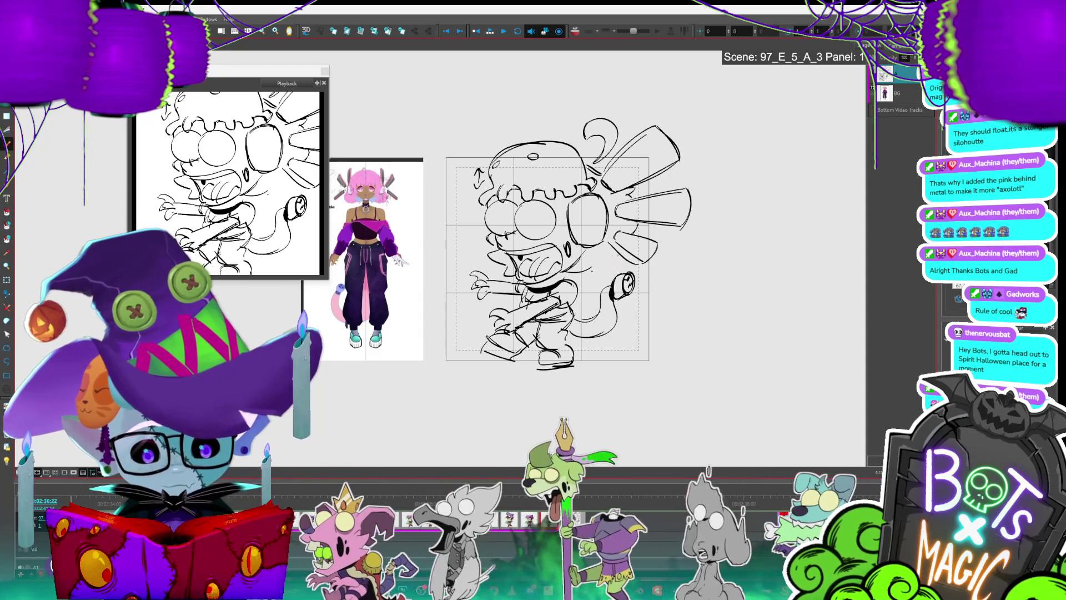
key("alt+s")
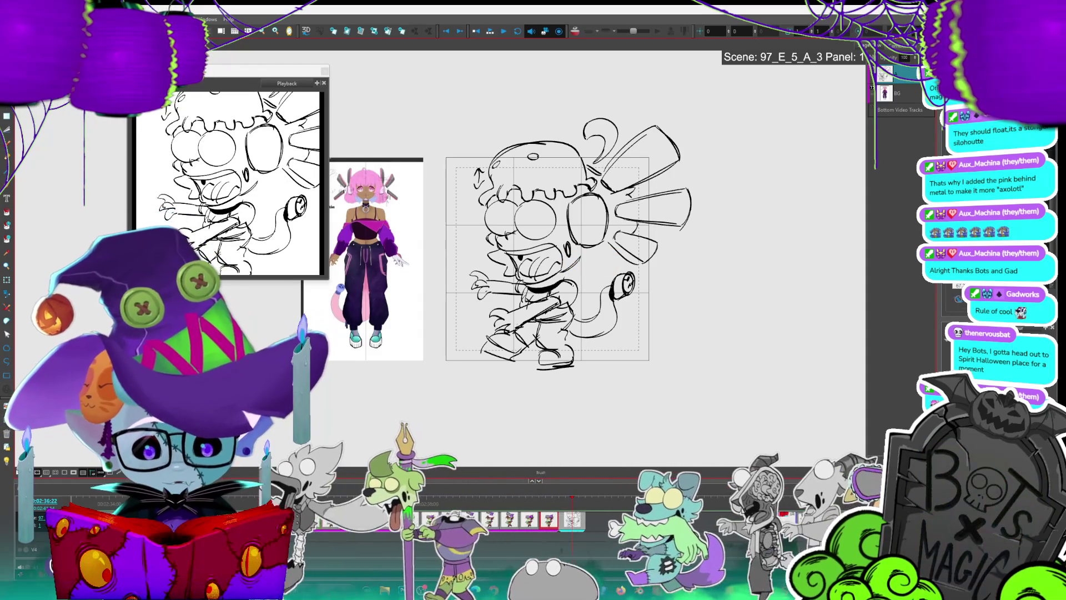
key("alt+b")
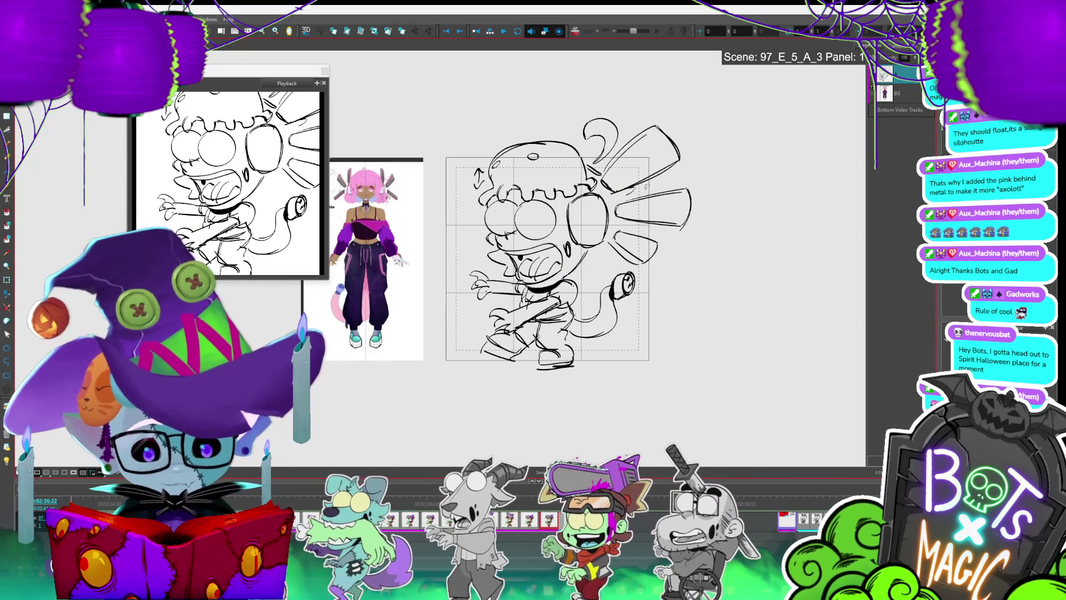
Add short streak lines inside the upper wedge flap
left_click_drag(624, 187, 638, 195)
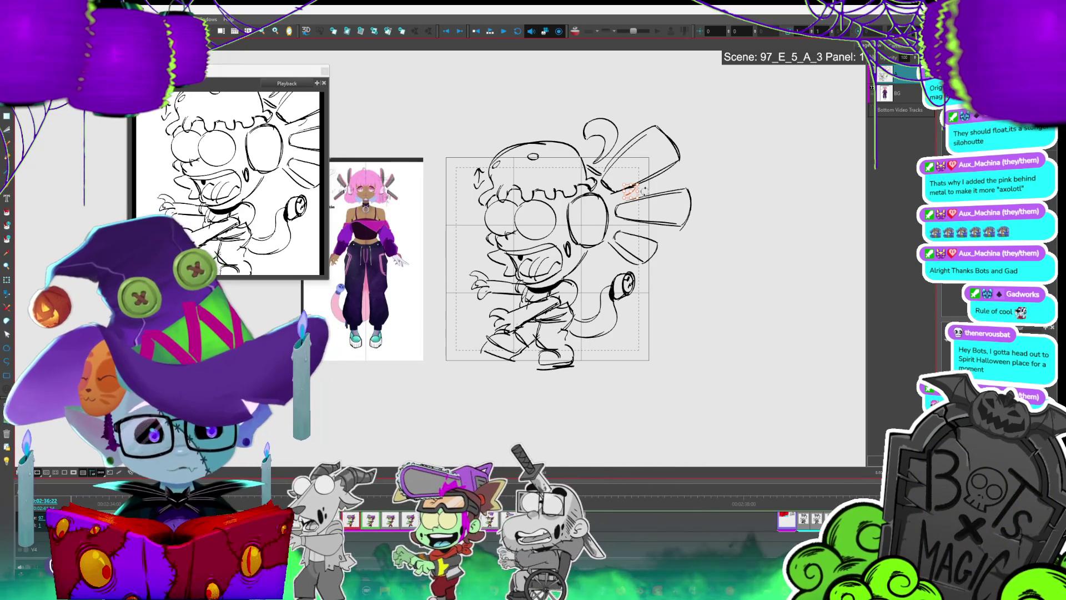
left_click_drag(645, 190, 634, 195)
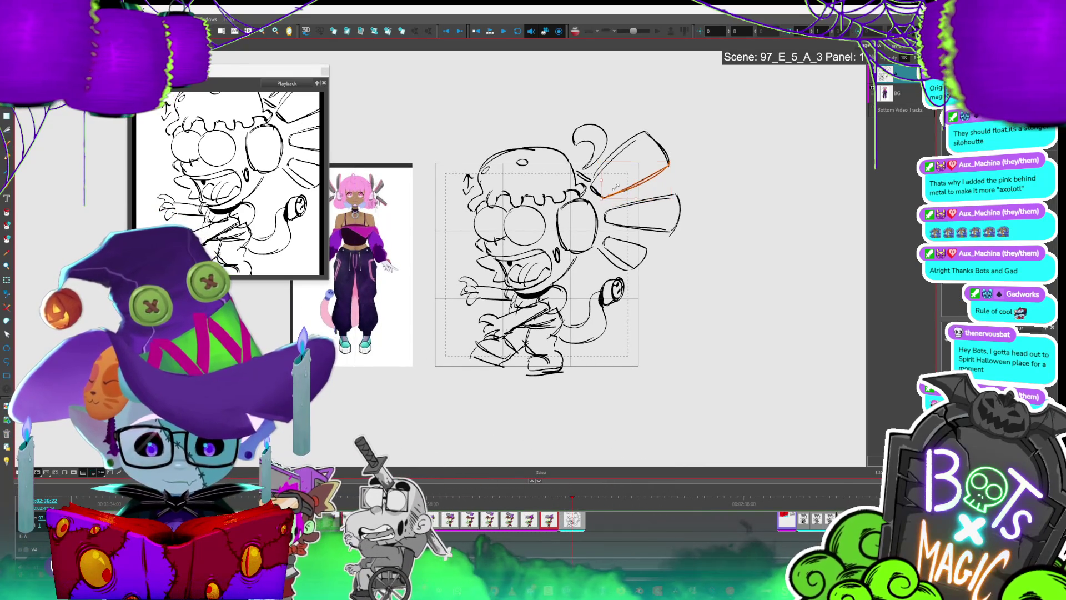
key("alt+b")
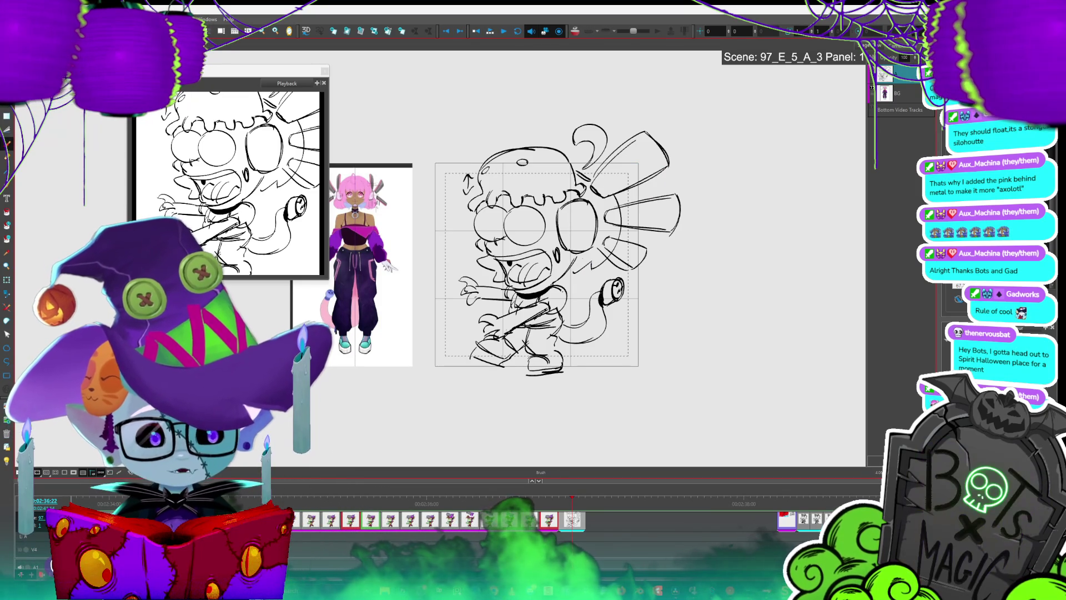
Stretch the outer headphone arc stroke down and around the earcup
key("2")
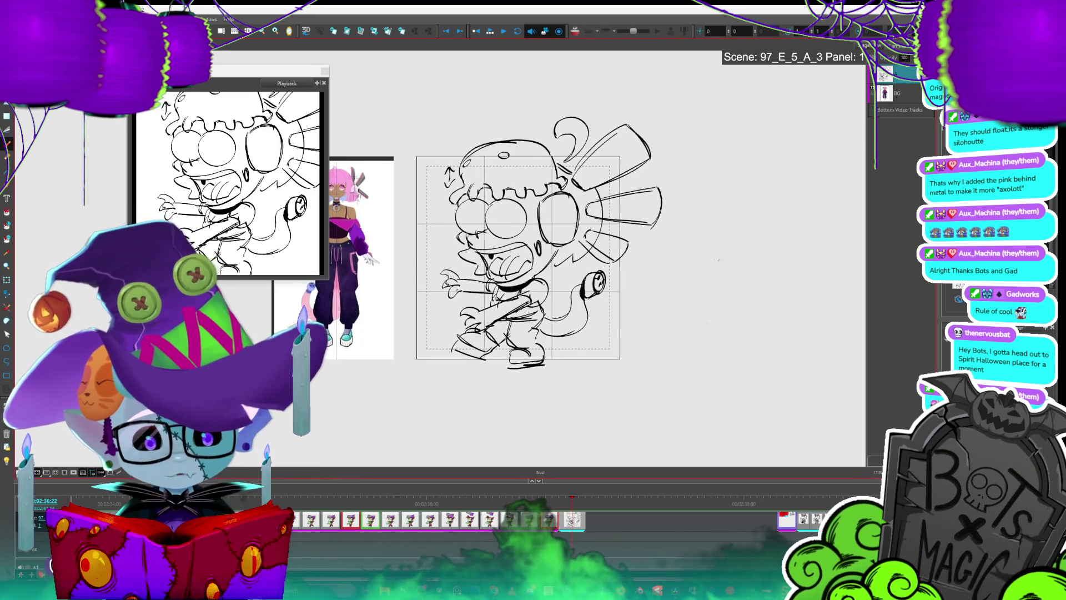
key("2")
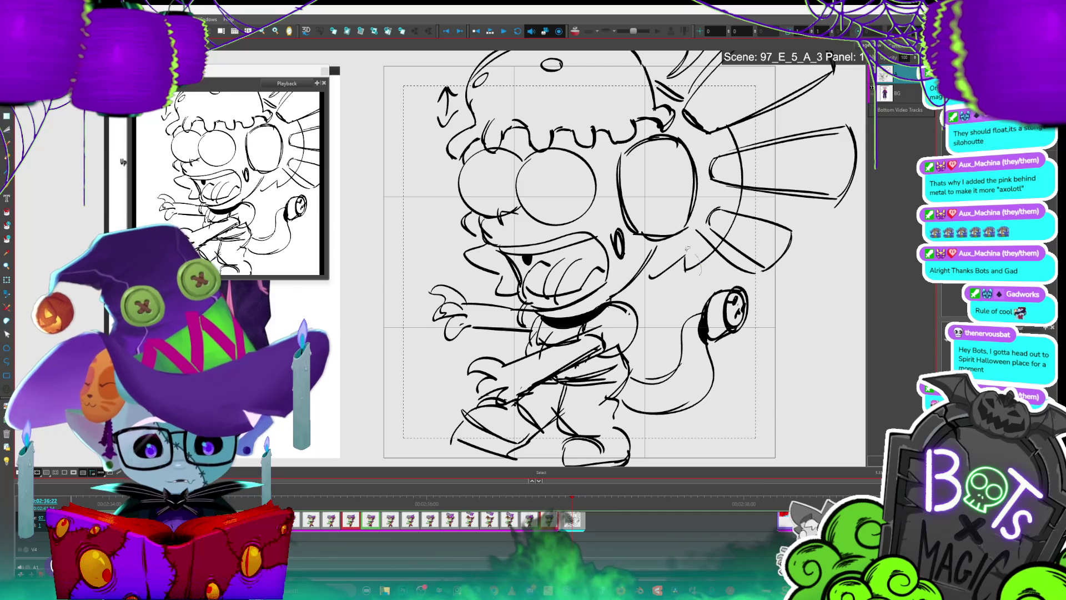
key("alt+s")
left_click(645, 282)
mouse_move(644, 284)
left_mouse_down()
mouse_move(634, 301)
mouse_move(683, 290)
left_mouse_up()
left_click(682, 290)
key("alt+b")
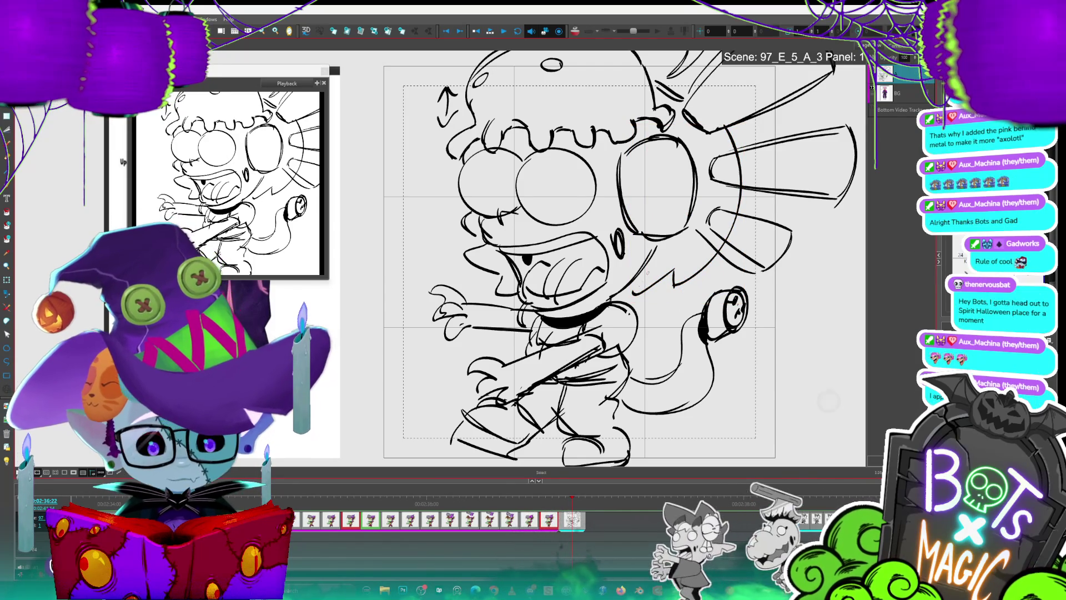
Delete the stray stroke between the face and the headphone, then fit the drawing in view
key("alt+s")
left_click(633, 272)
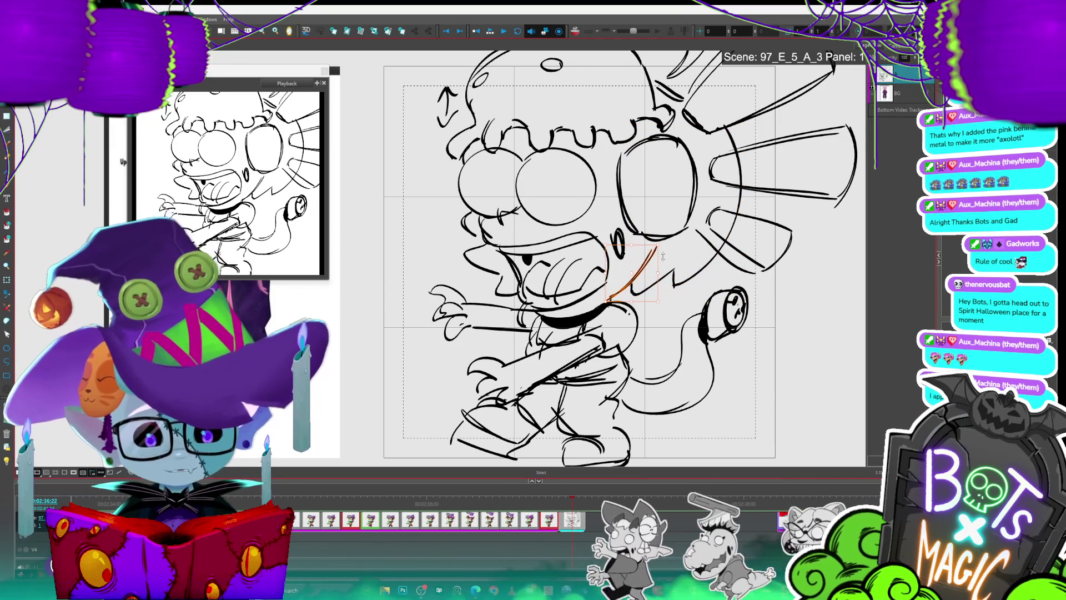
left_click_drag(655, 247, 665, 243)
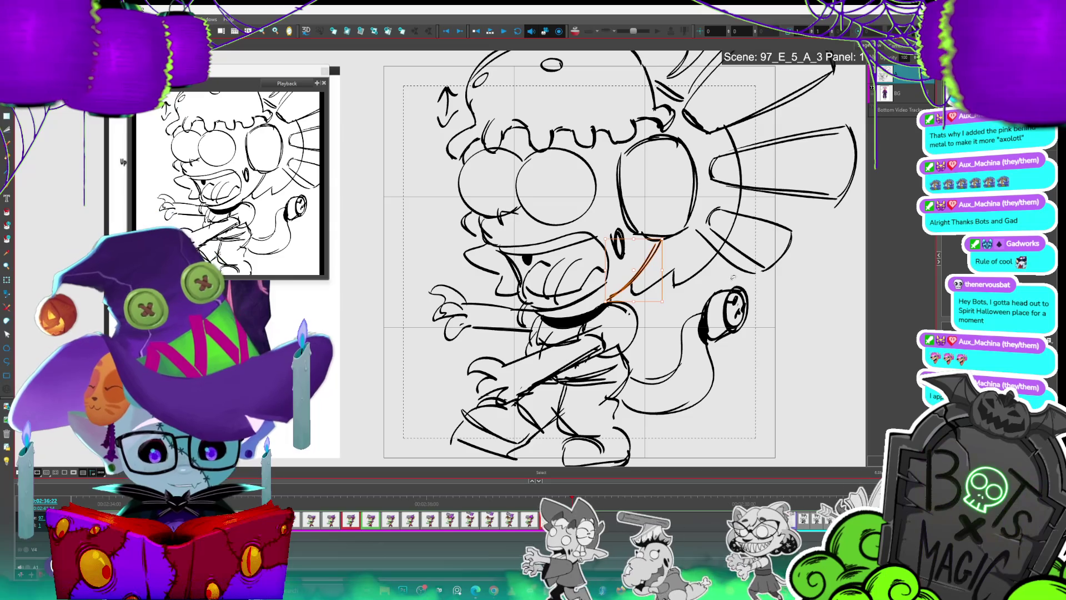
key("Delete")
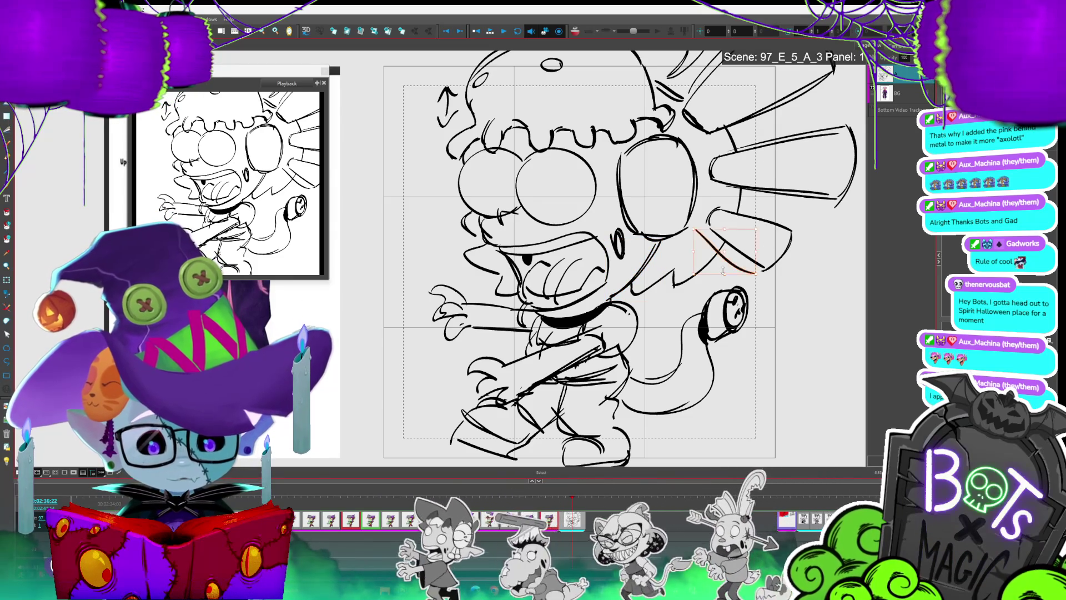
key("alt+s")
Erase the flap's closing curve and redraw the middle flap's lower edge
key("2")
left_click_drag(330, 264, 293, 281)
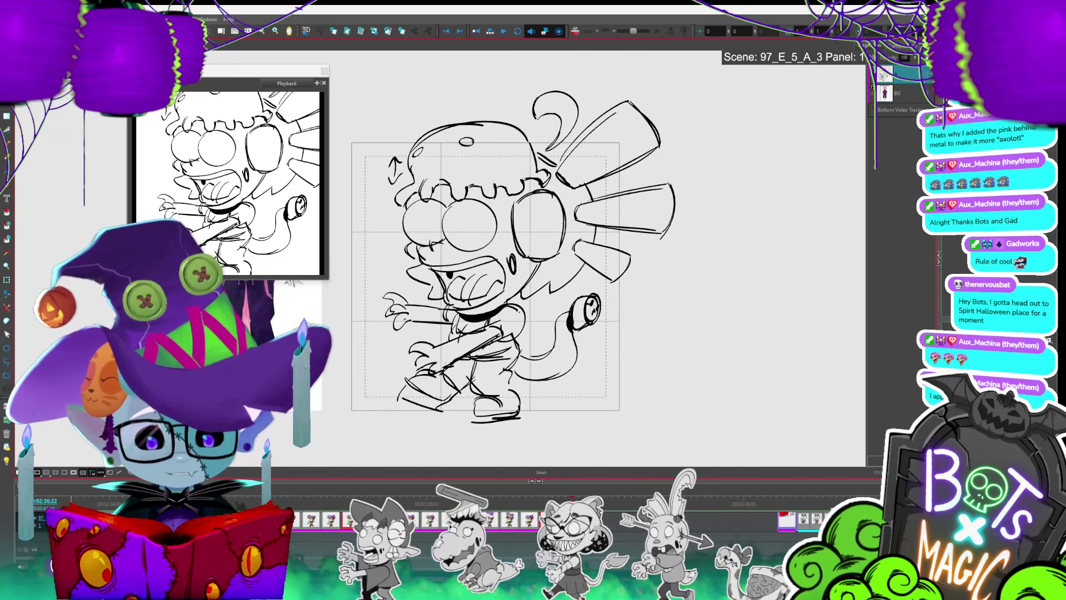
left_click_drag(662, 234, 673, 195)
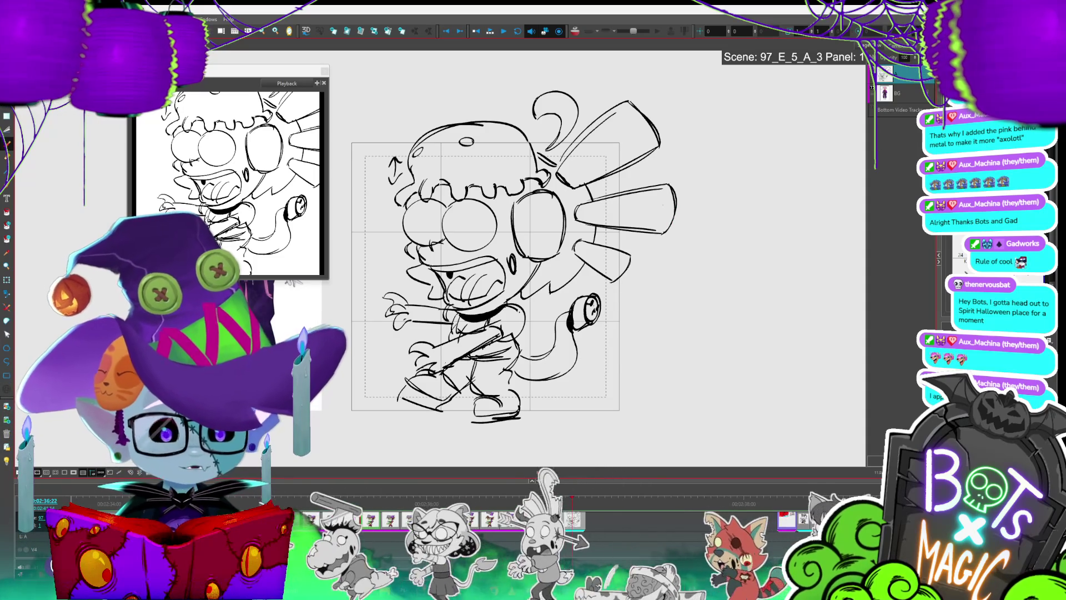
left_click_drag(575, 221, 664, 234)
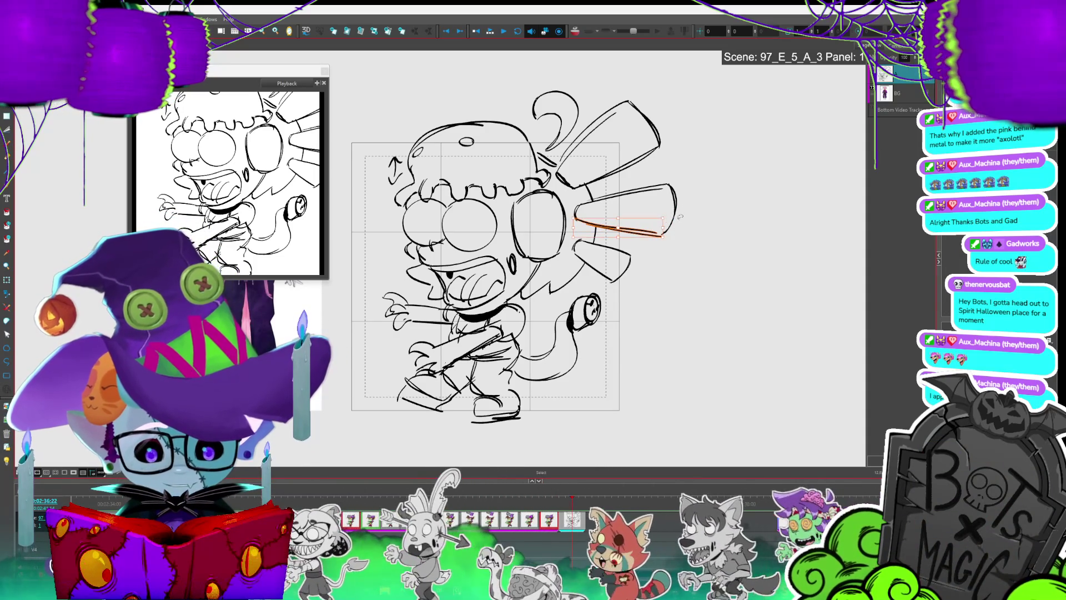
left_click(673, 221)
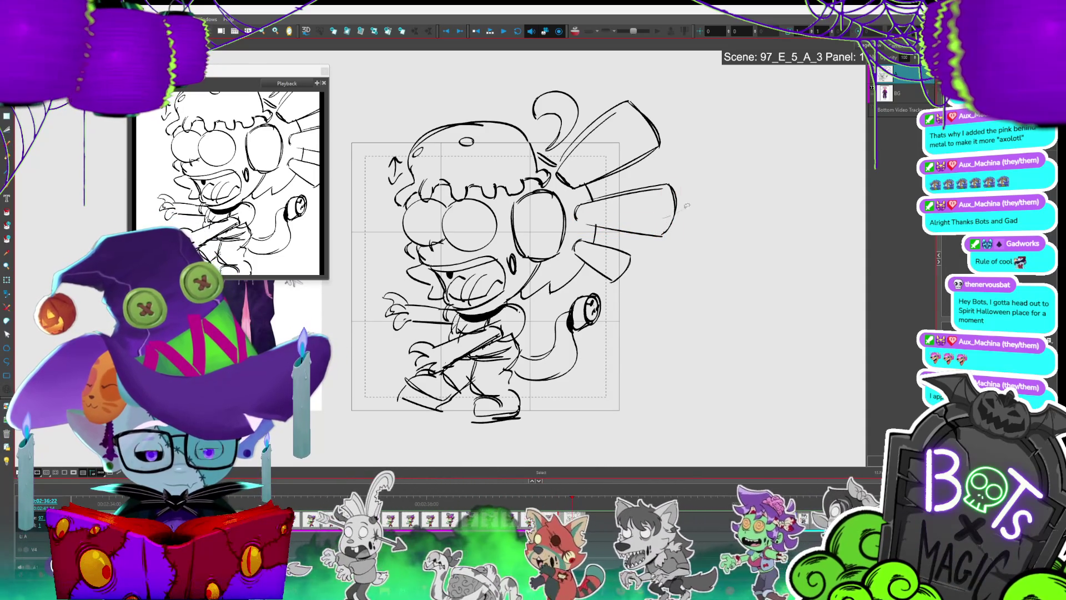
left_click(675, 217)
key("alt+b")
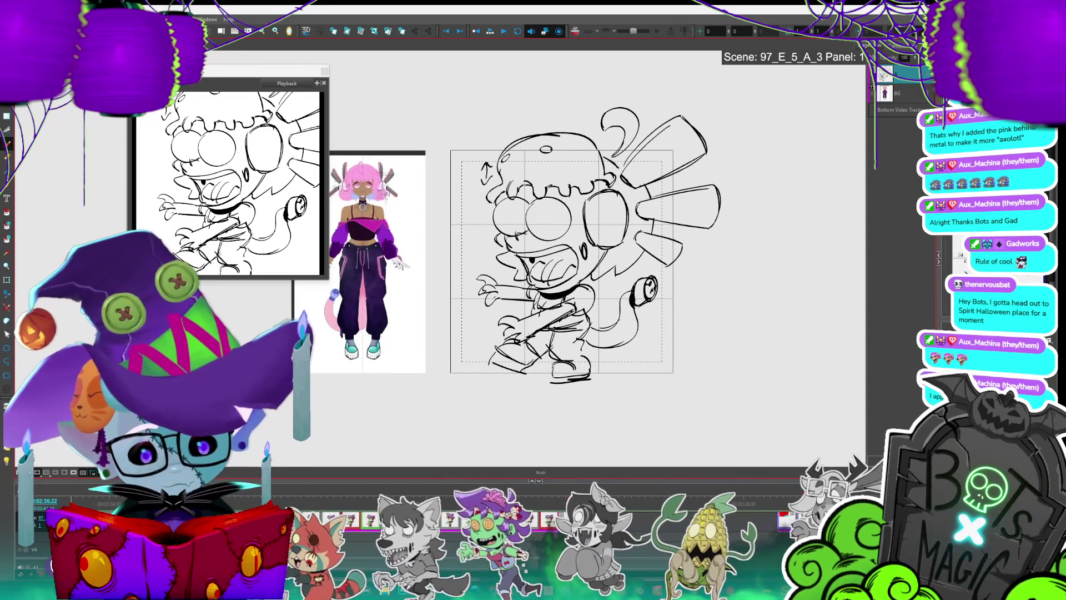
key("alt+s")
left_click(627, 265)
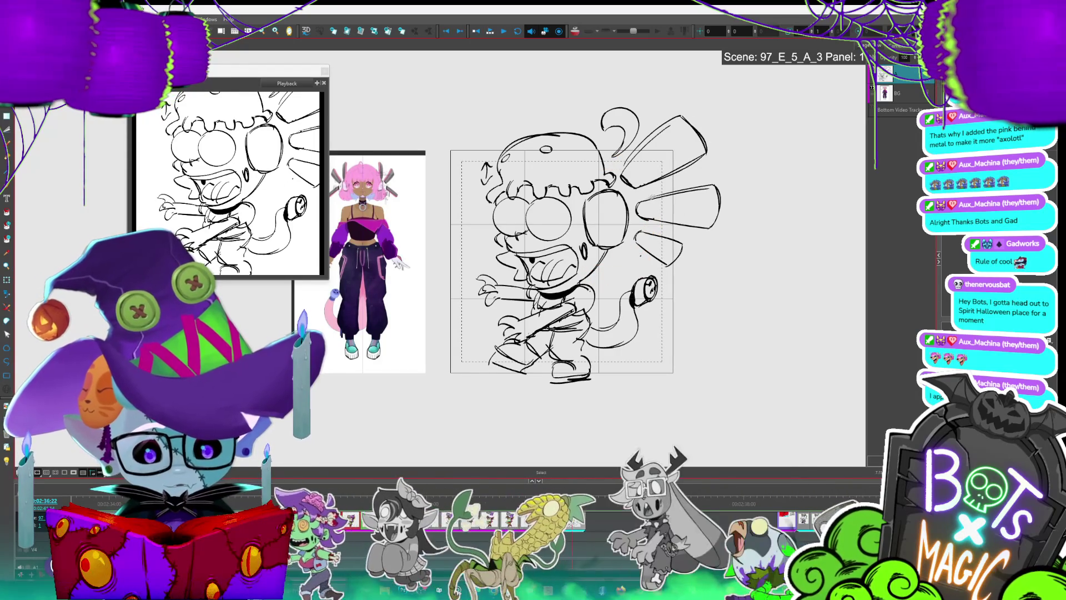
Move the three wedge flaps onto a new layer, reselect layer A, and turn on Light Table
mouse_move(717, 213)
left_mouse_down()
mouse_move(694, 258)
mouse_move(639, 220)
mouse_move(692, 111)
left_mouse_up()
key("ctrl+x")
key("ctrl+v")
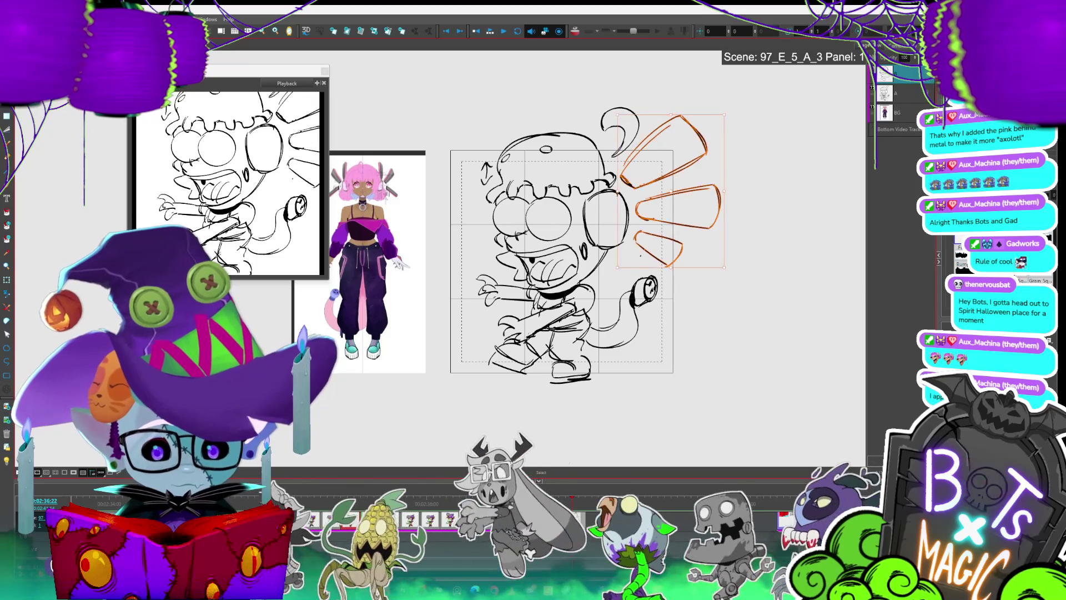
left_click(905, 93)
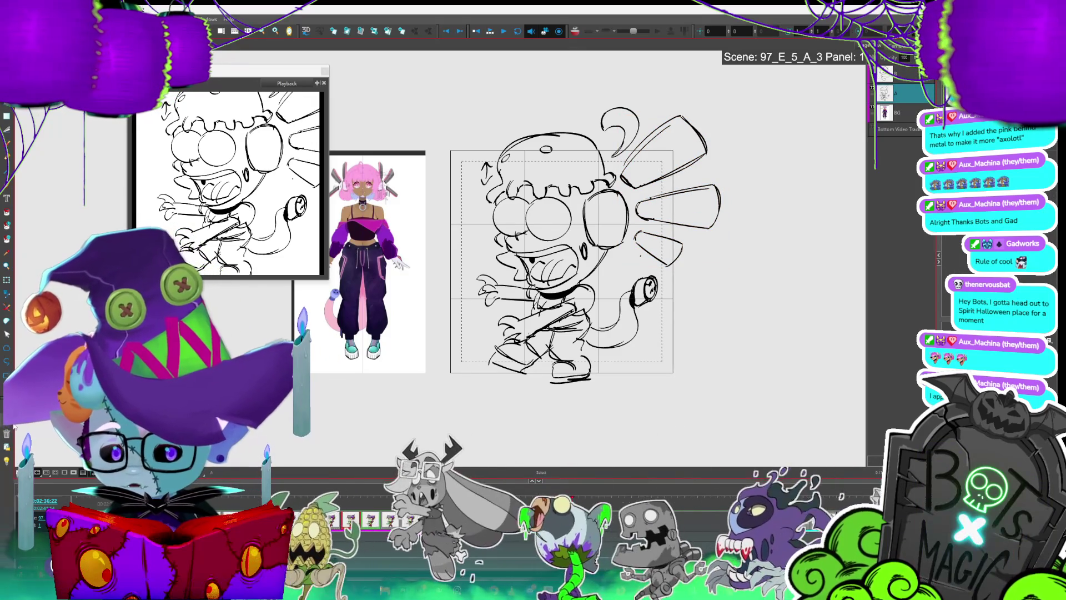
left_click(6, 459)
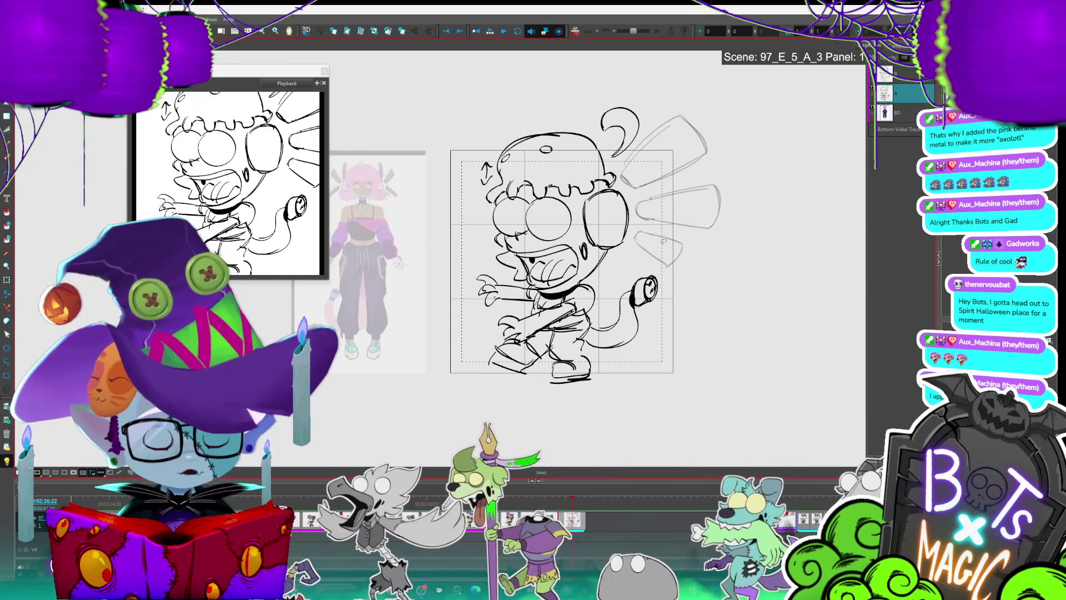
Sketch a new arc over the head and scale the hair strokes up slightly
mouse_move(896, 252)
left_mouse_down()
mouse_move(850, 270)
mouse_move(886, 243)
left_mouse_up()
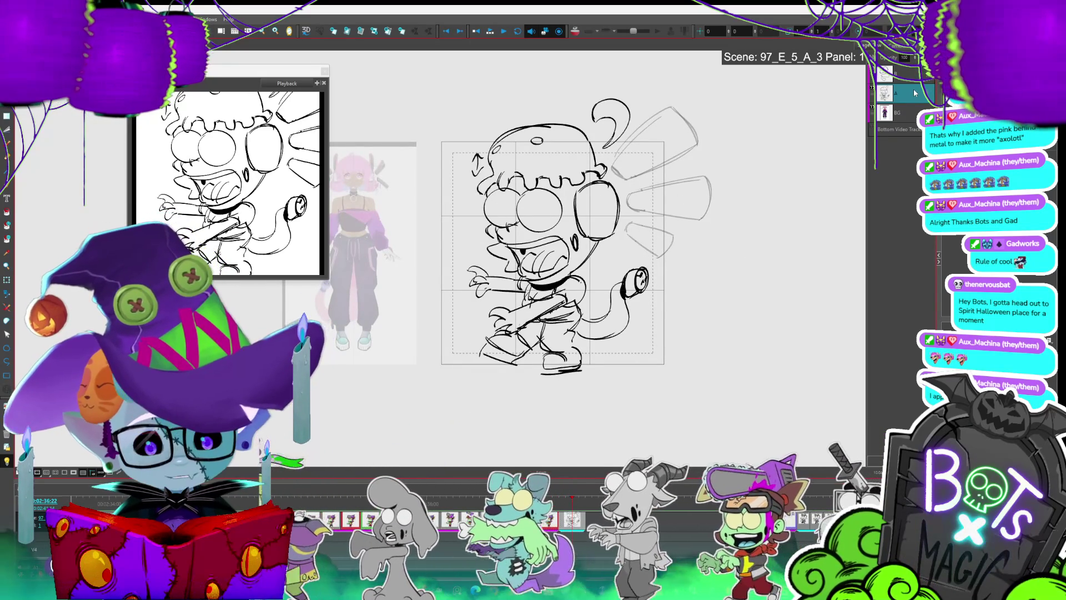
key("alt+b")
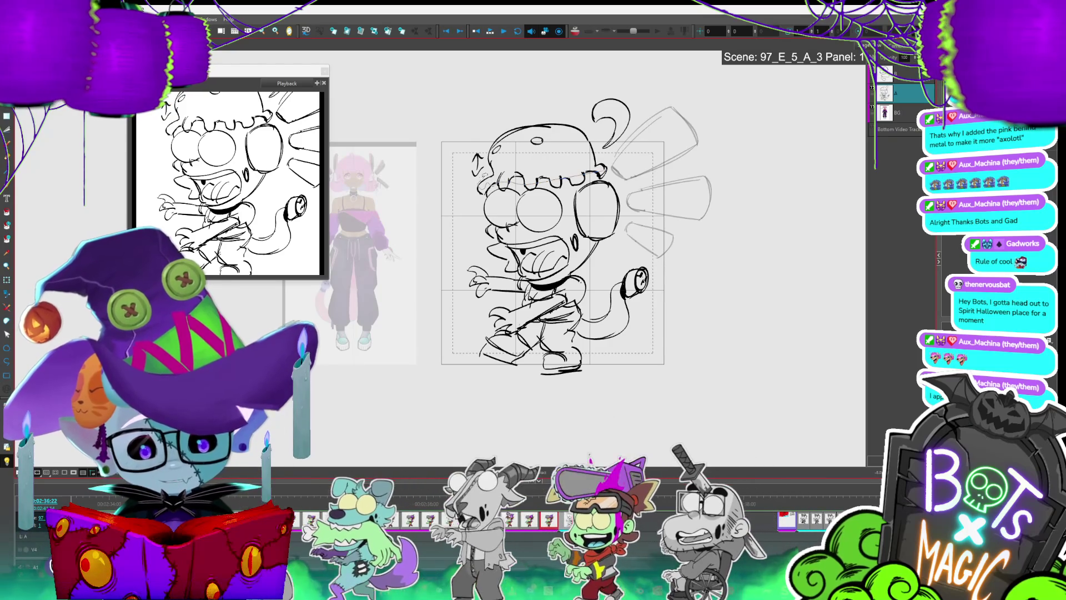
mouse_move(456, 172)
left_mouse_down()
mouse_move(597, 144)
mouse_move(614, 191)
mouse_move(461, 183)
left_mouse_up()
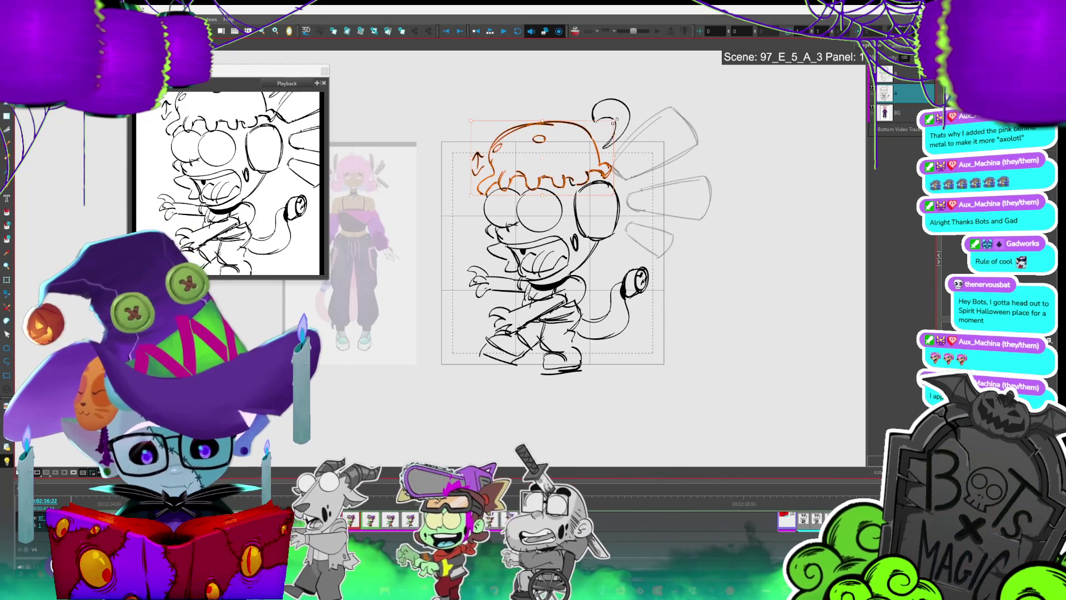
left_click_drag(614, 122, 618, 118)
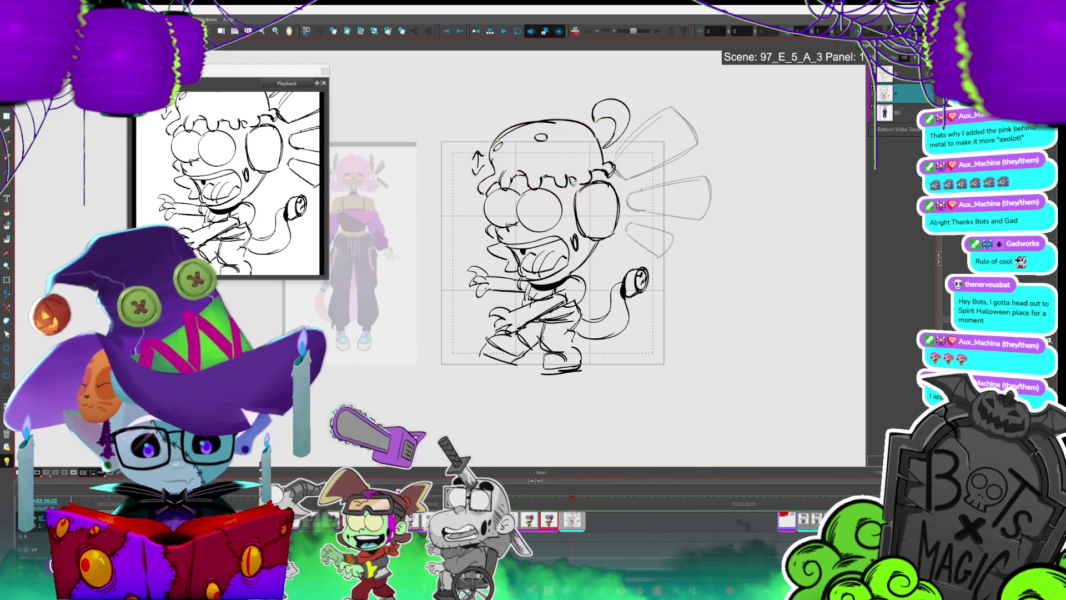
key("alt+b")
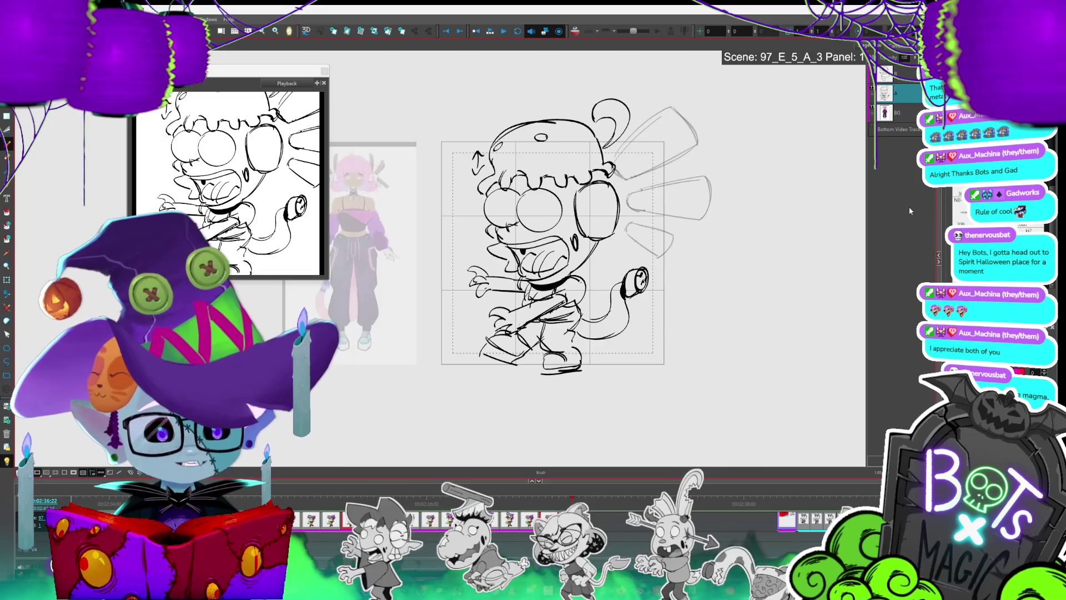
Add a curved stroke beside the hair curl on top of the head, then deselect
scroll(421, 122, "up", 1)
left_click_drag(725, 92, 703, 189)
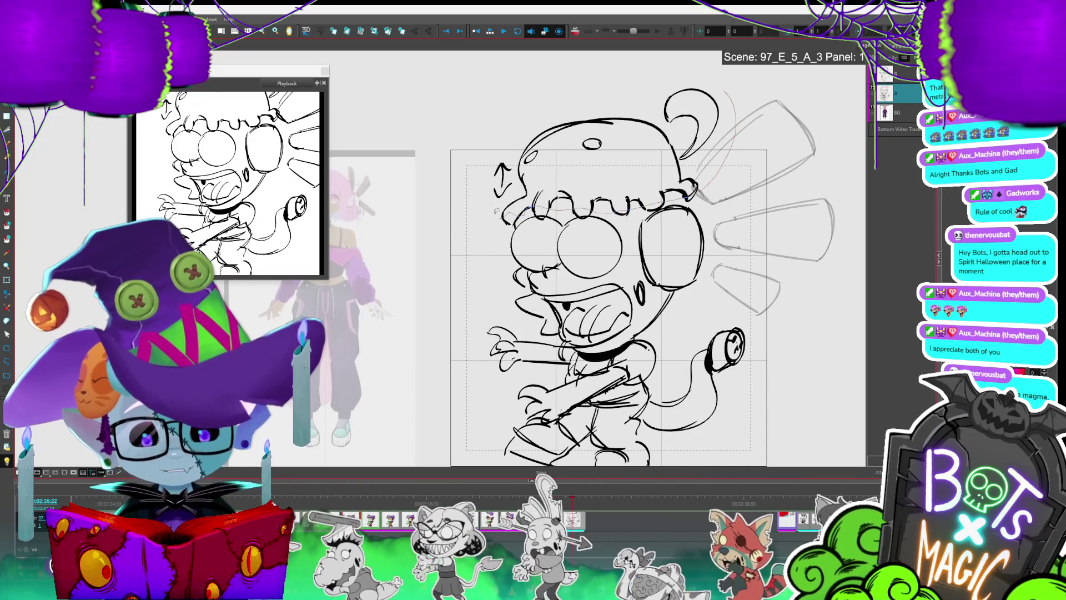
mouse_move(496, 211)
left_mouse_down()
mouse_move(739, 112)
mouse_move(497, 222)
left_mouse_up()
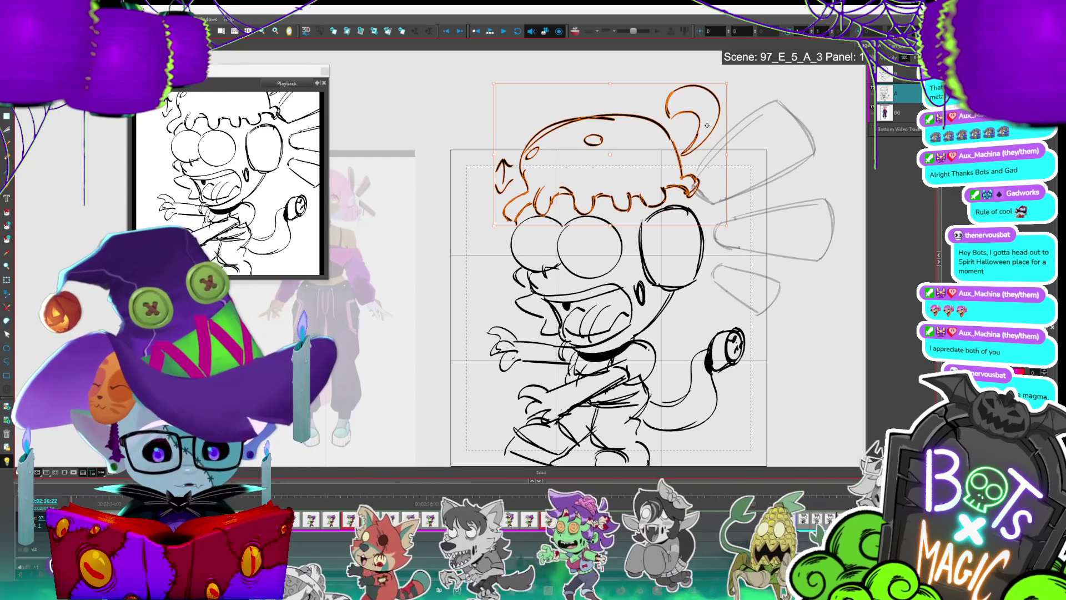
left_click_drag(878, 252, 824, 248)
key("Escape")
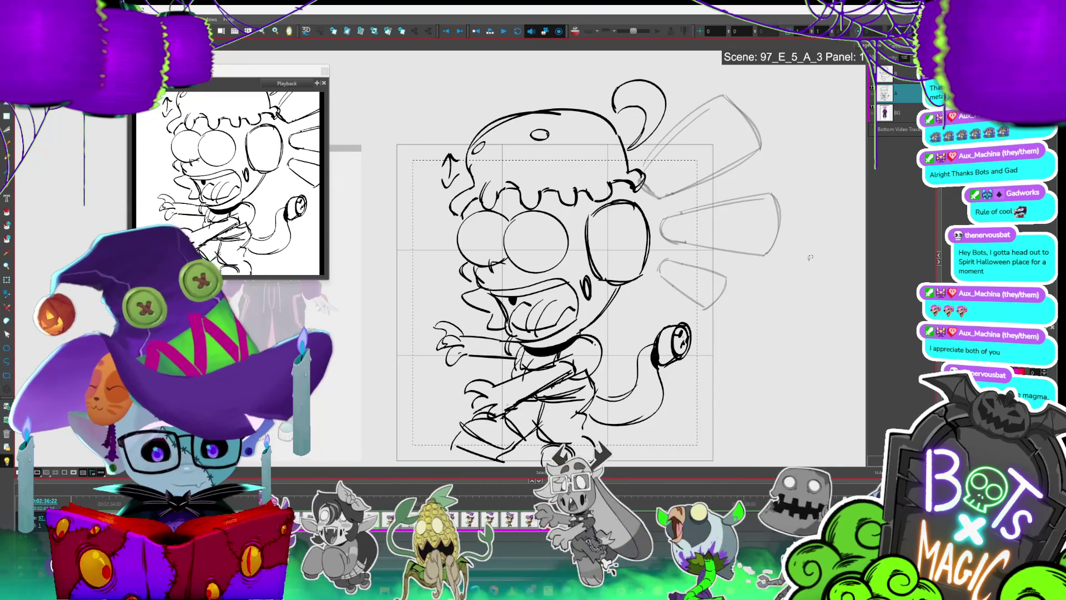
scroll(810, 257, "down", 2)
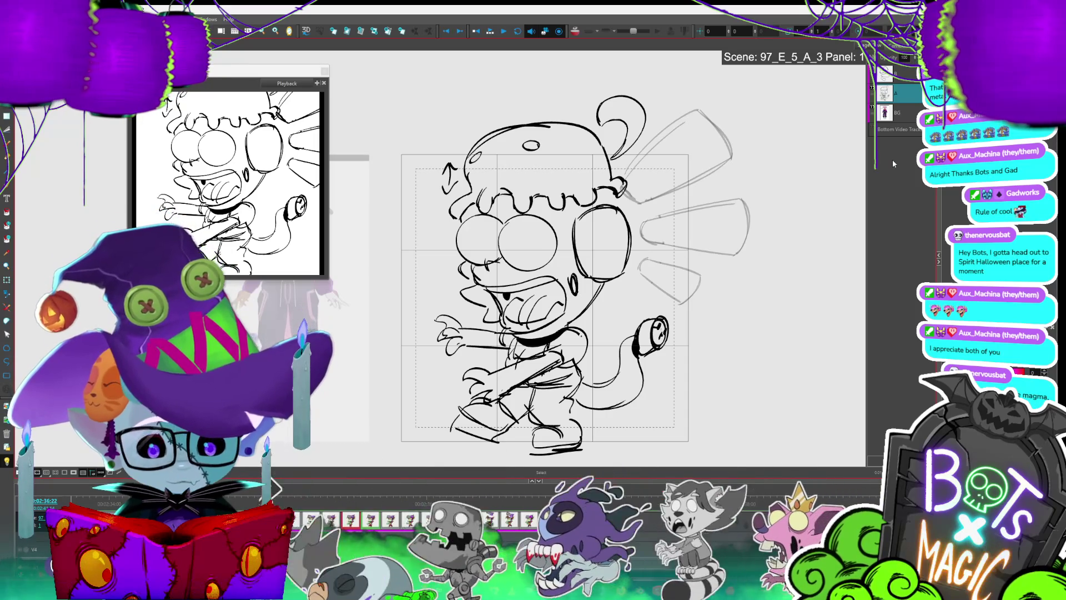
left_click(892, 70)
left_click_drag(717, 254, 731, 254)
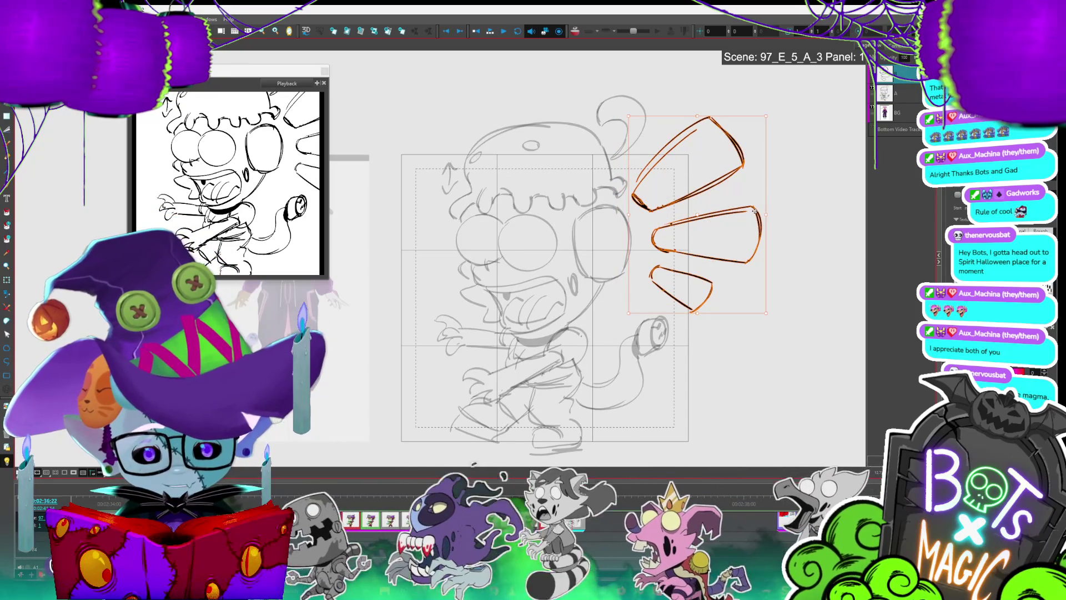
left_click(914, 96)
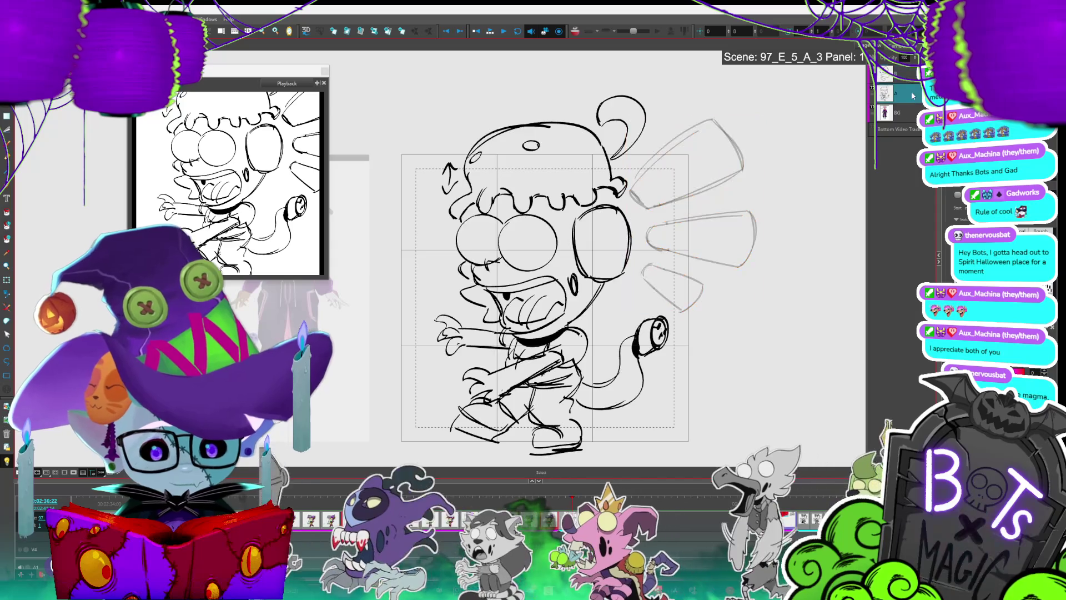
key("alt+b")
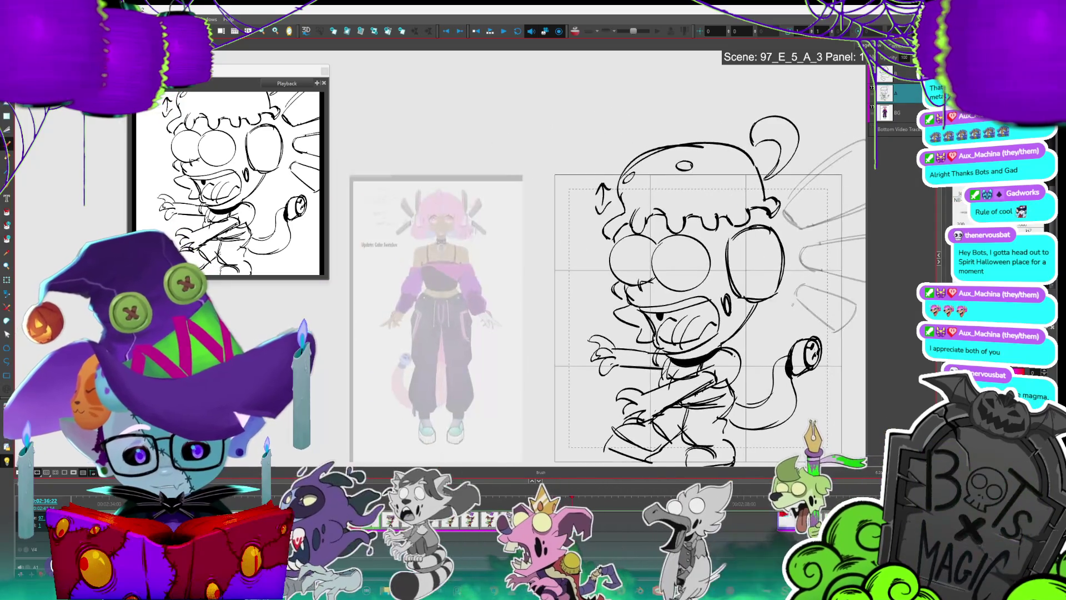
mouse_move(758, 299)
left_mouse_down()
mouse_move(644, 251)
mouse_move(724, 259)
left_mouse_up()
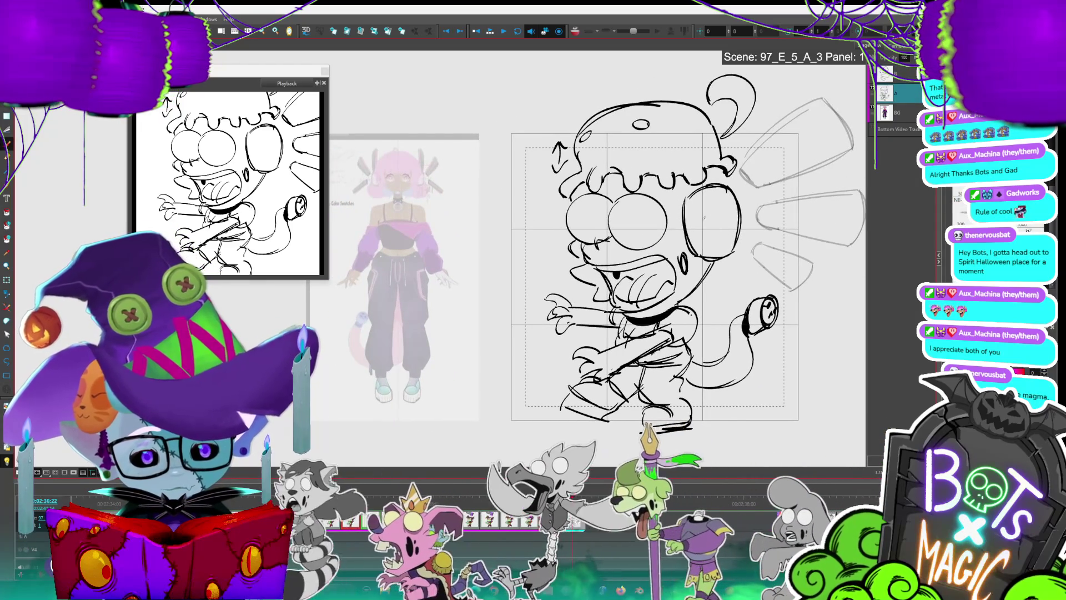
mouse_move(739, 244)
left_mouse_down()
mouse_move(689, 196)
mouse_move(740, 200)
mouse_move(745, 212)
left_mouse_up()
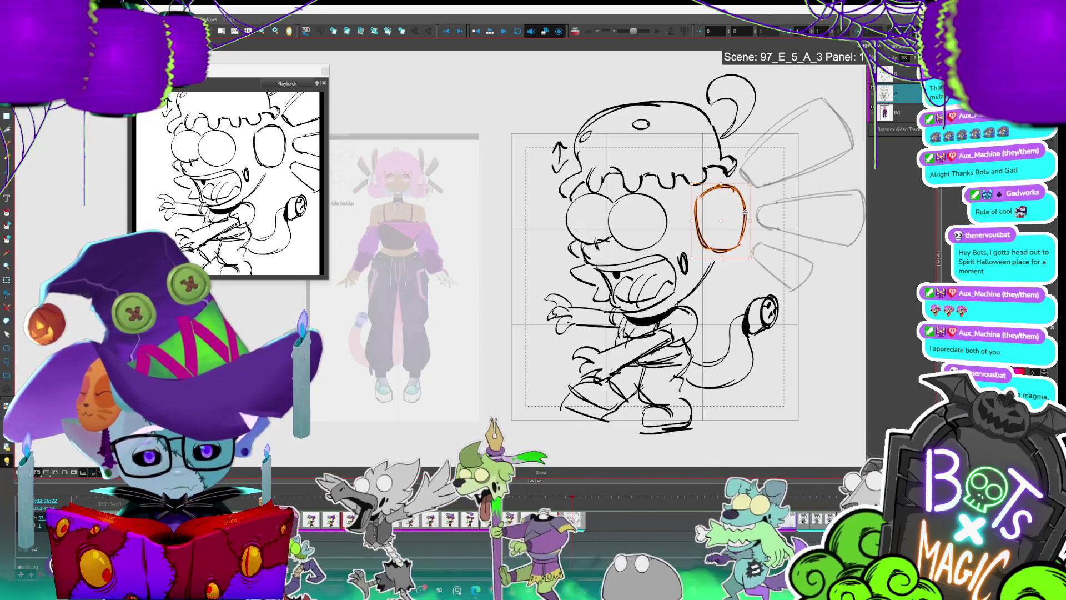
key("alt+b")
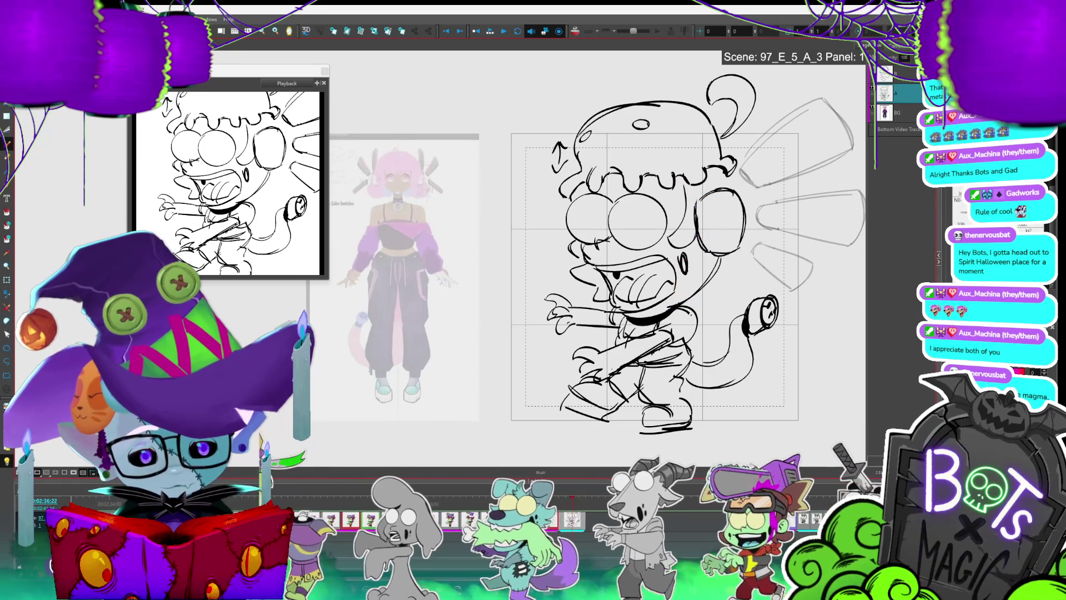
key("alt+s")
left_click(696, 211)
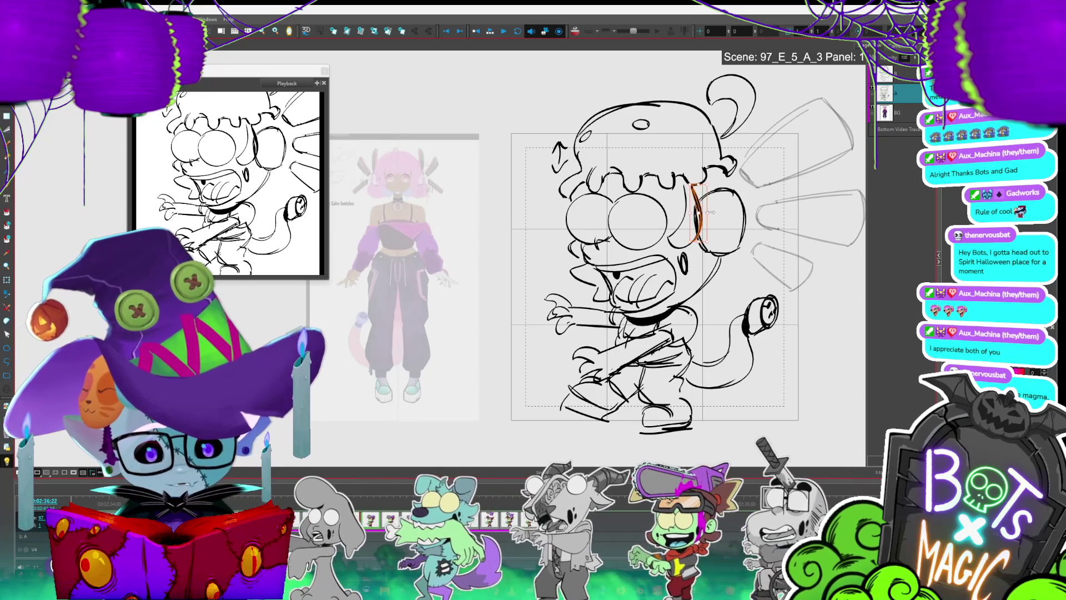
key("alt+b")
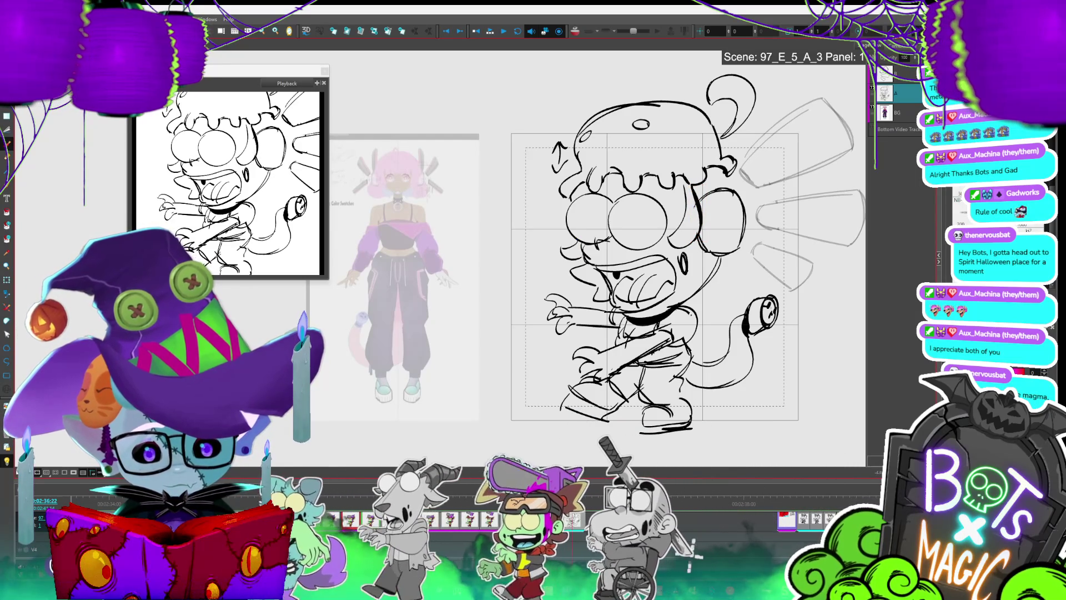
scroll(453, 389, "down", 3)
scroll(453, 389, "up", 2)
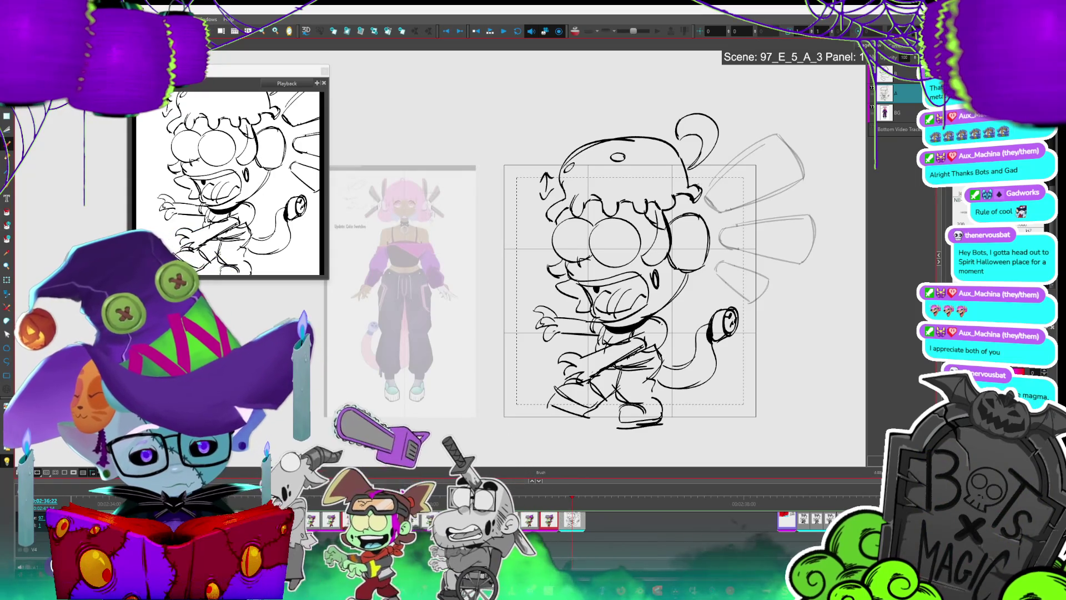
scroll(194, 235, "up", 2)
scroll(611, 278, "down", 2)
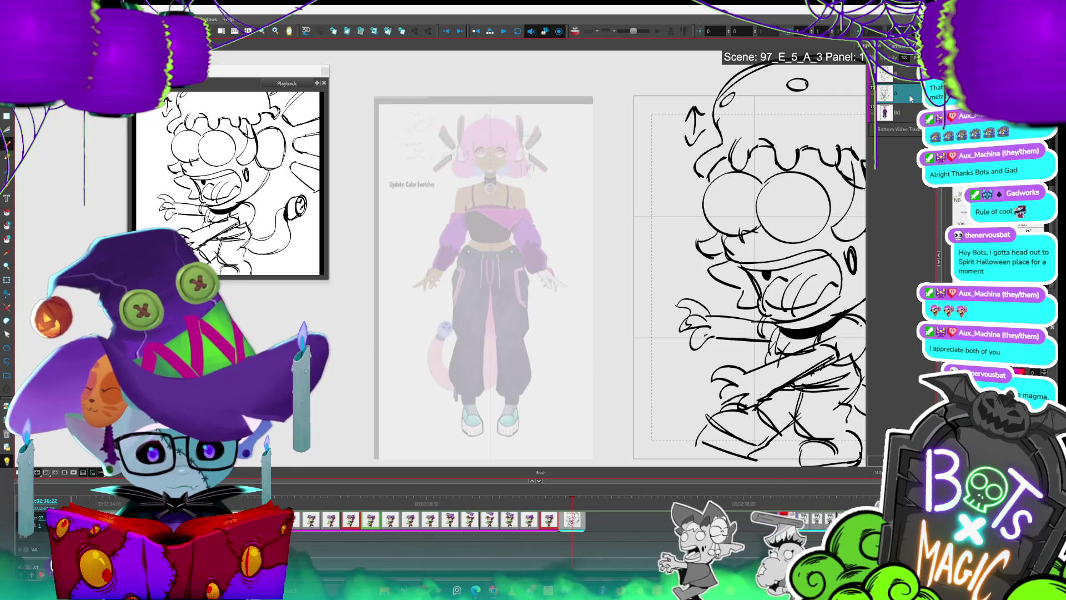
Add a new layer, then on layer A draw a curve from right of the head down toward the tail
key("ctrl+r")
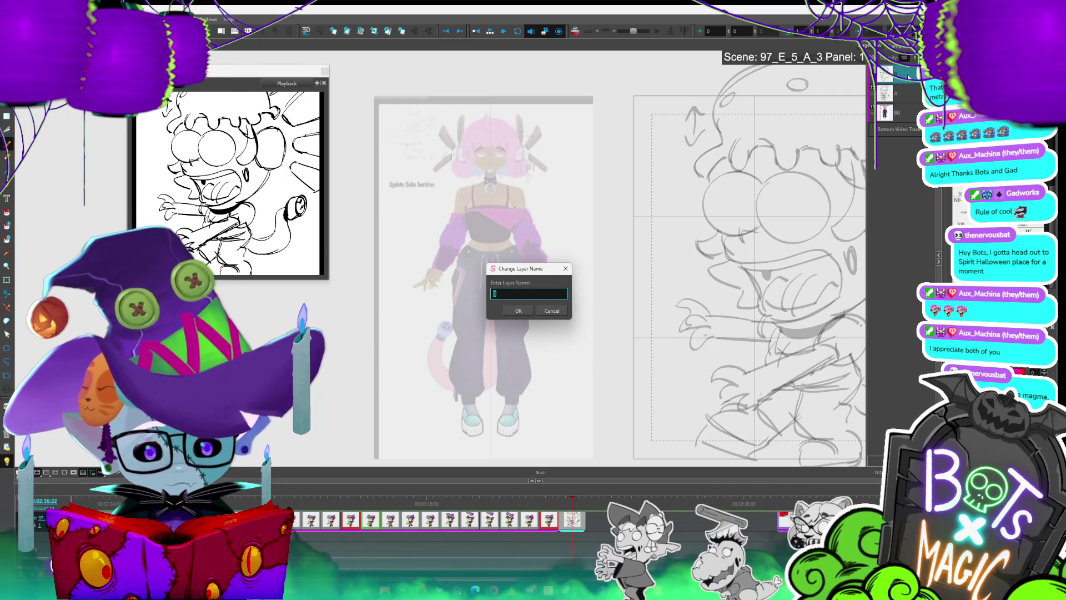
key("Return")
left_click(894, 93)
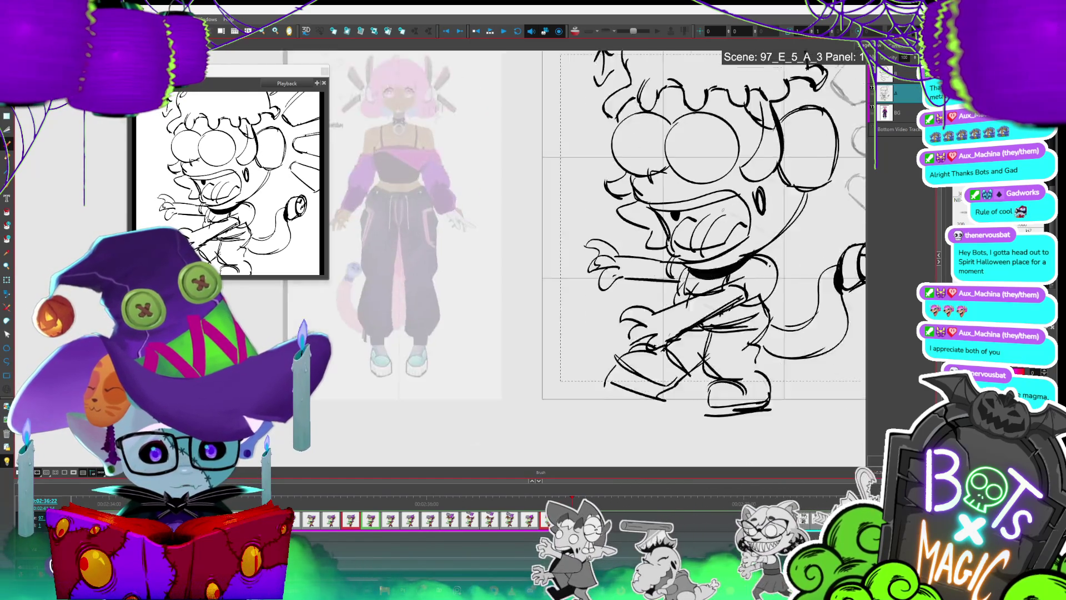
left_click_drag(706, 148, 739, 170)
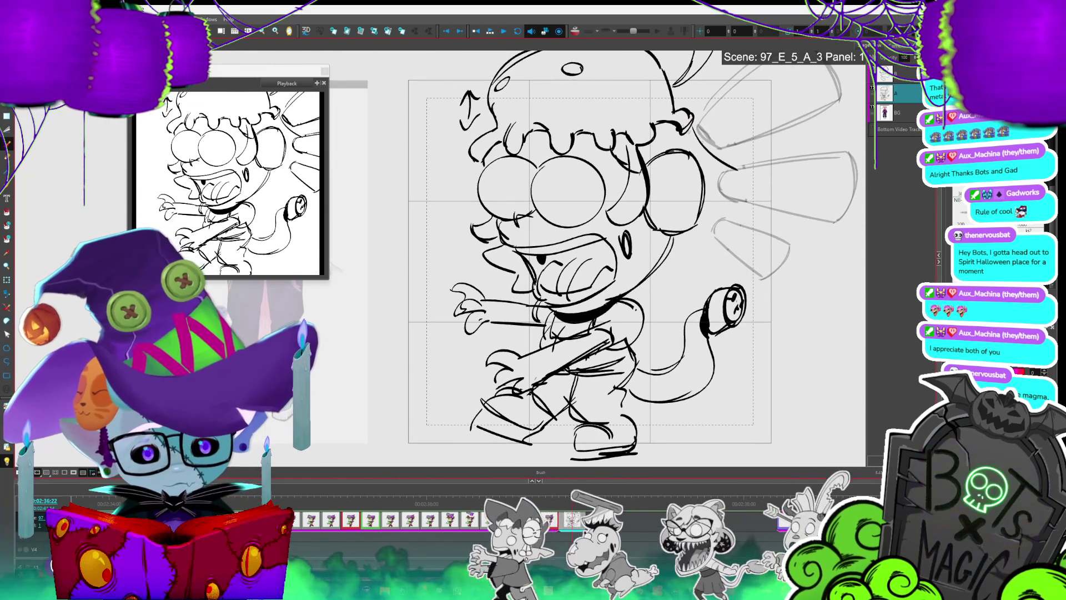
mouse_move(689, 132)
left_mouse_down()
mouse_move(734, 167)
mouse_move(763, 247)
mouse_move(706, 292)
mouse_move(630, 294)
left_mouse_up()
key("1")
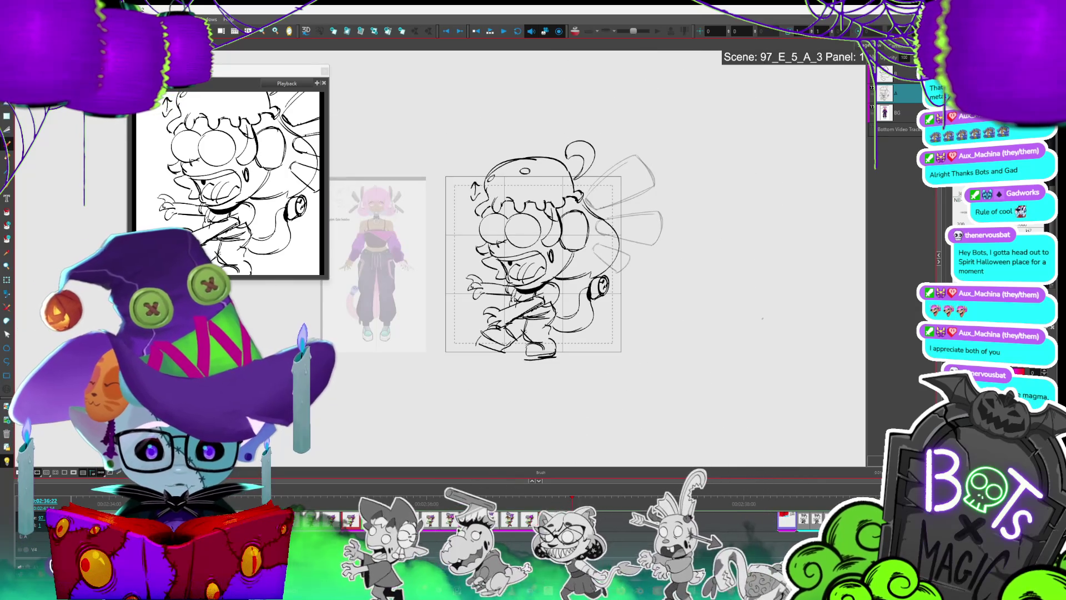
key("alt+s")
Select the original tail strokes and delete most of the tail line
left_click(683, 202)
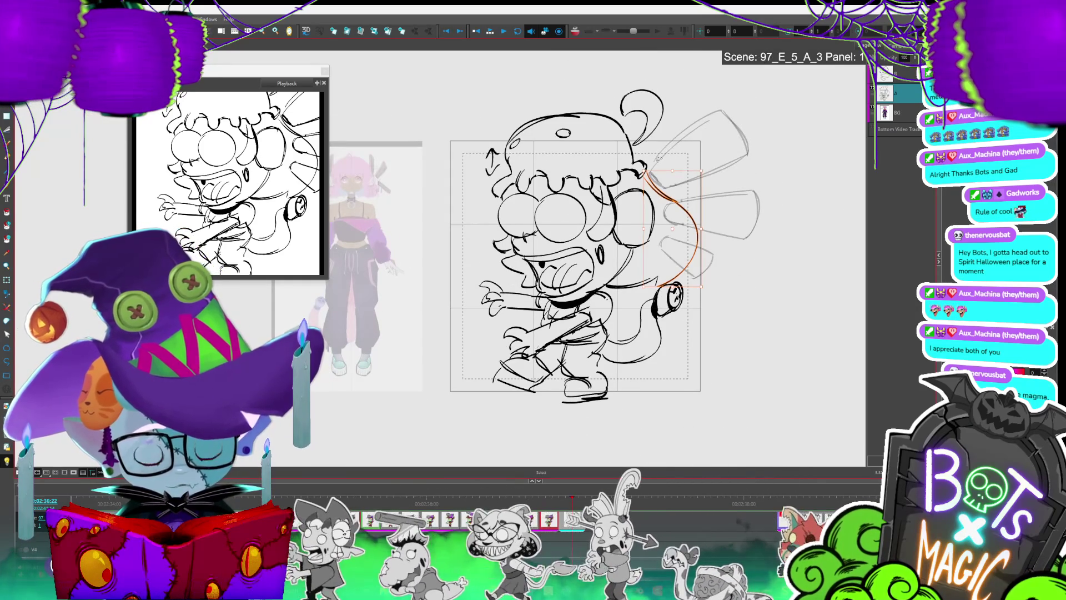
left_click(703, 135)
scroll(789, 219, "down", 1)
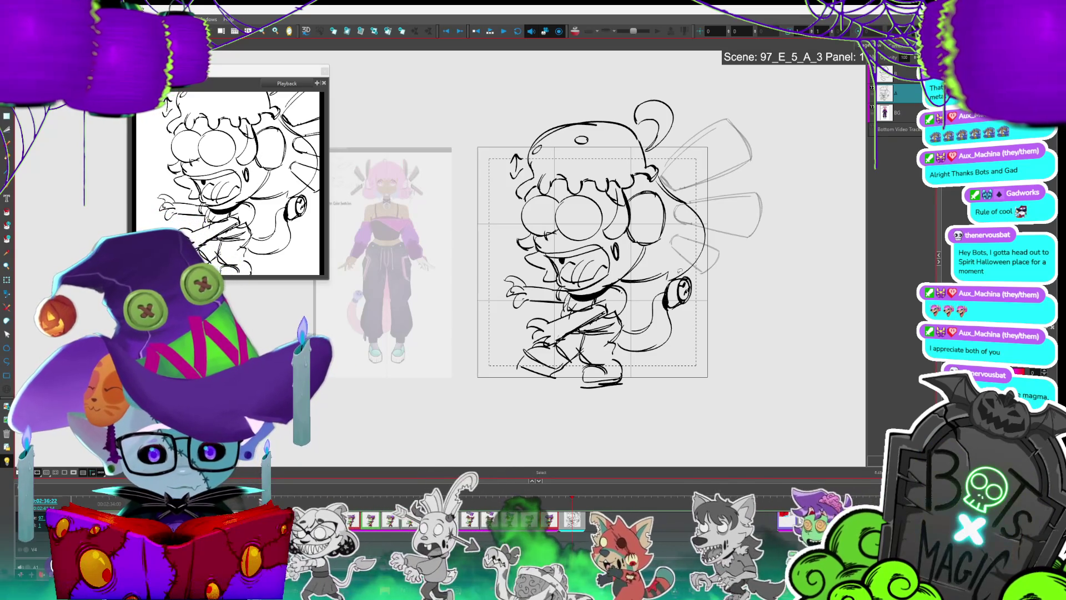
left_click(677, 270)
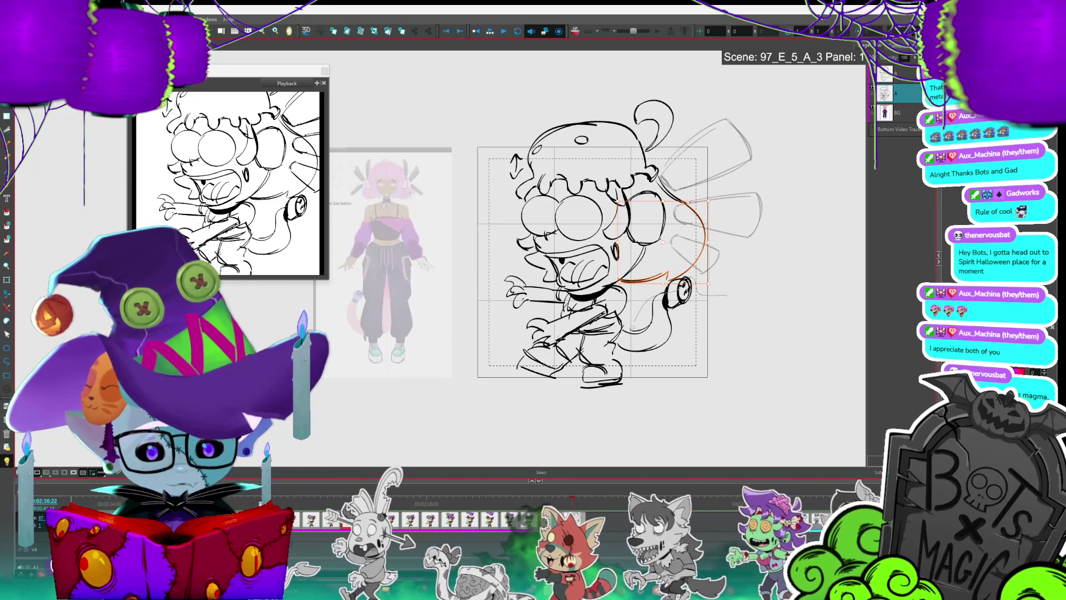
left_click(632, 328)
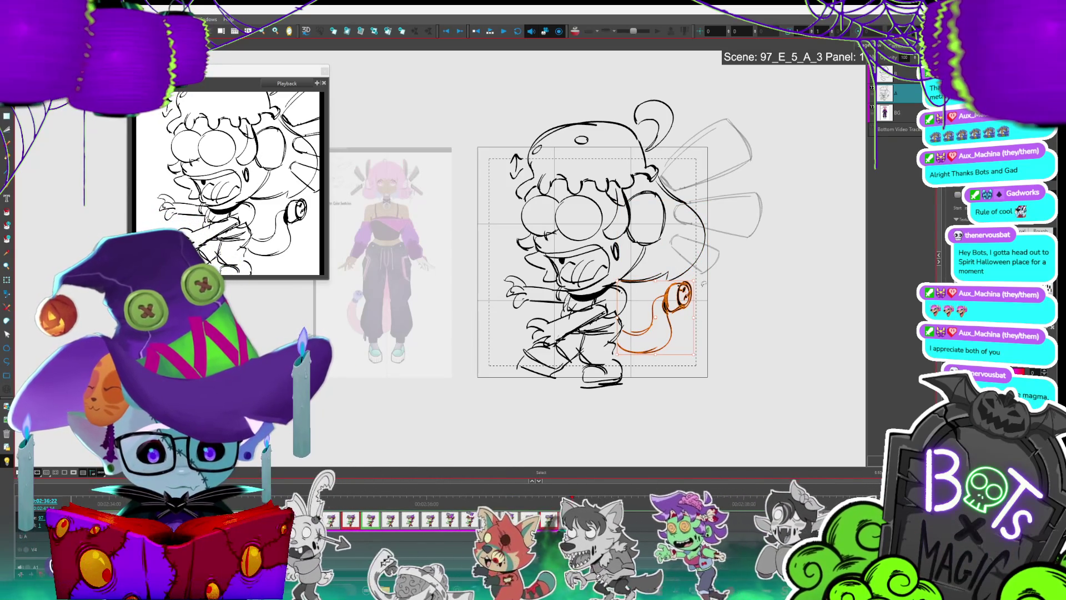
key("Delete")
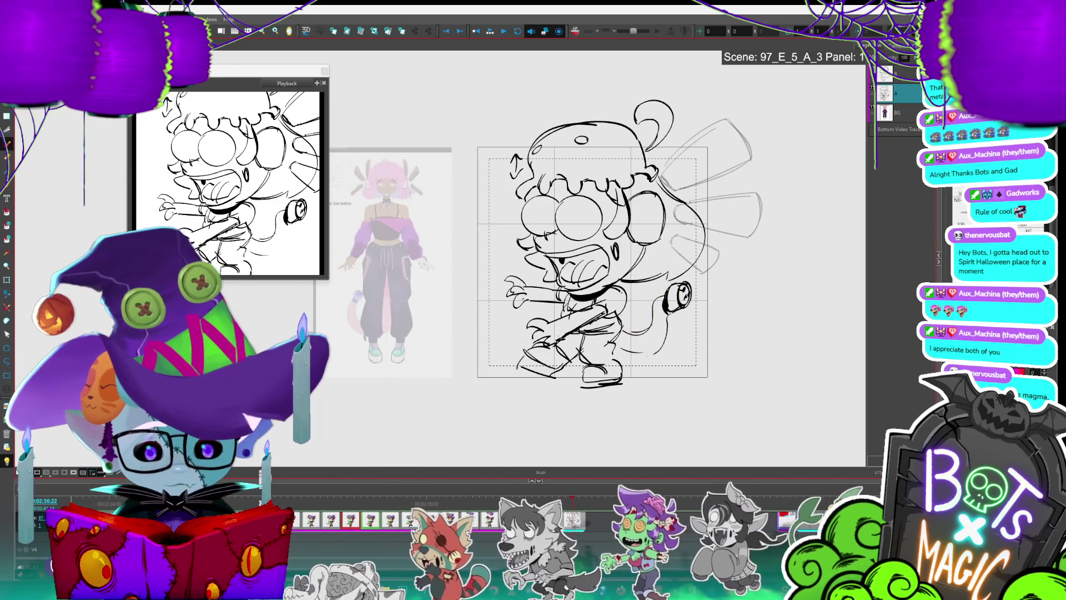
Draw a short test stroke near the tail, delete it, and try the Cutter tool
left_click_drag(622, 327, 653, 326)
key("alt+v")
left_click(637, 332)
key("Delete")
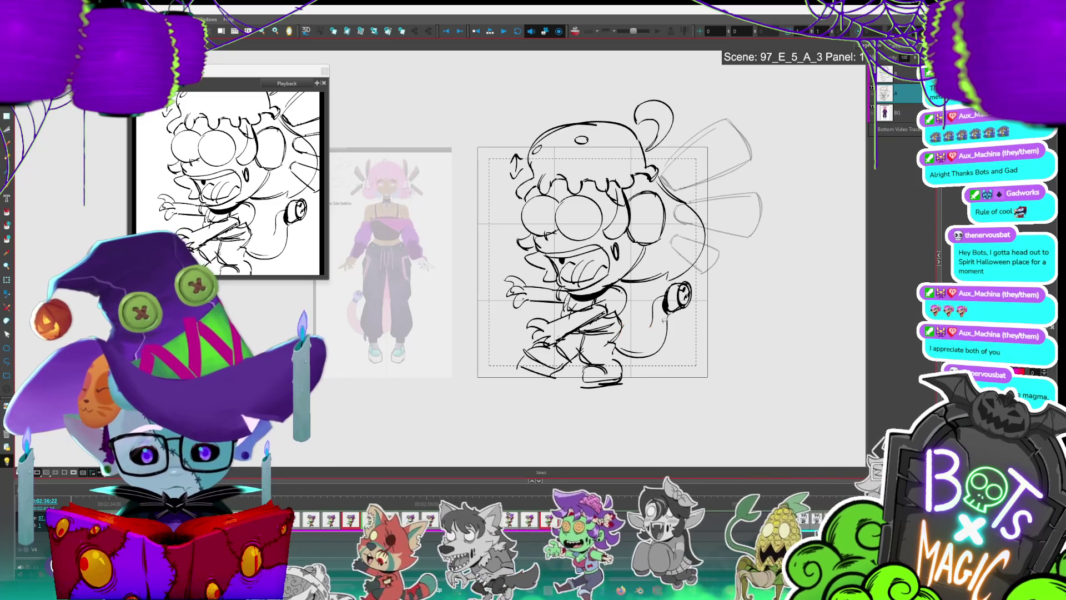
key("alt+b")
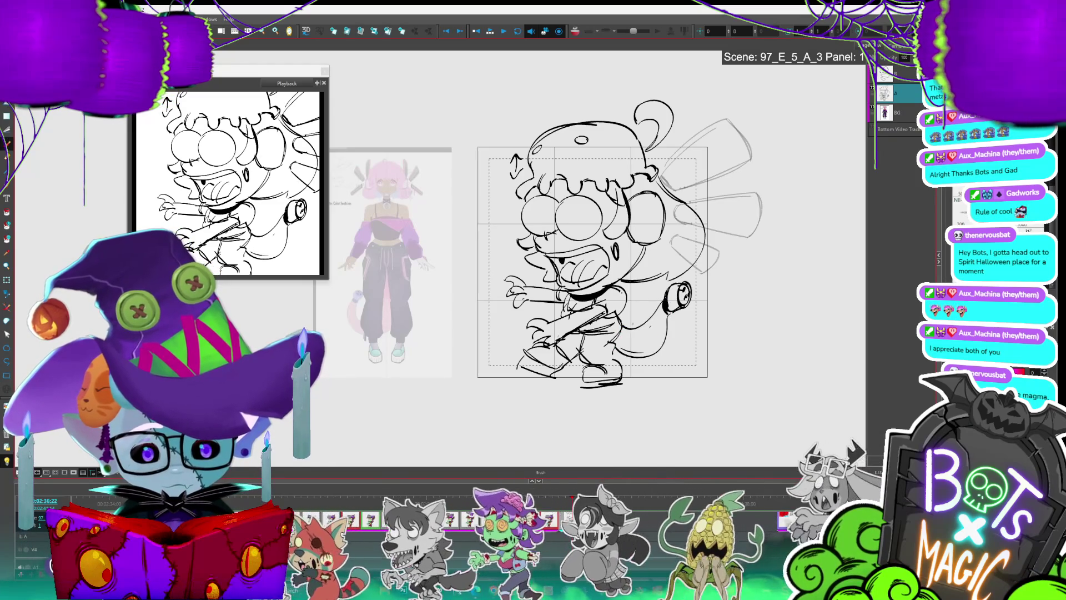
key("alt+v")
key("alt+t")
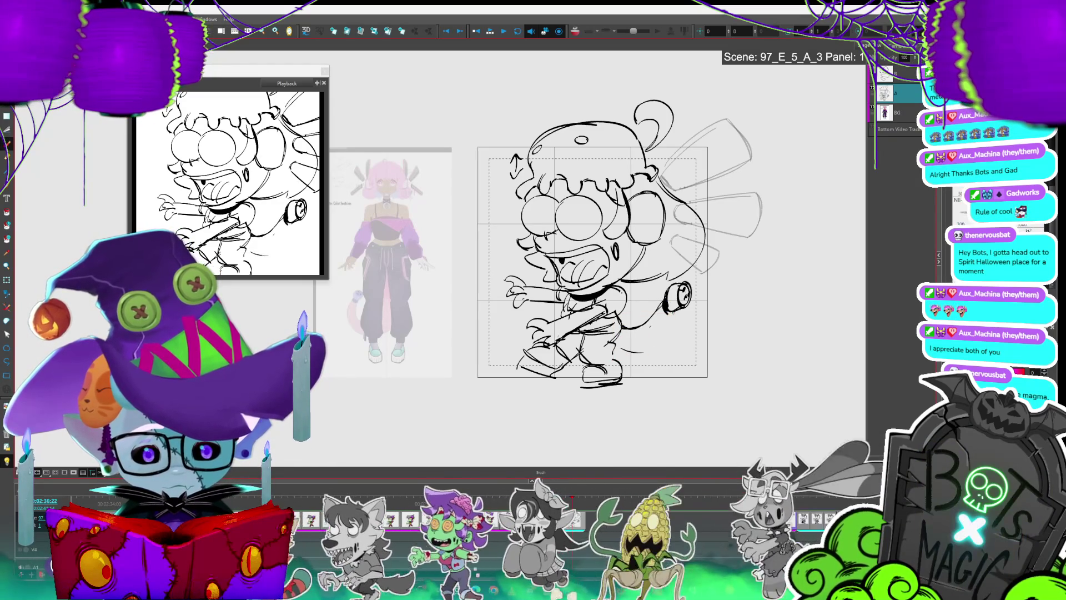
key("alt+v")
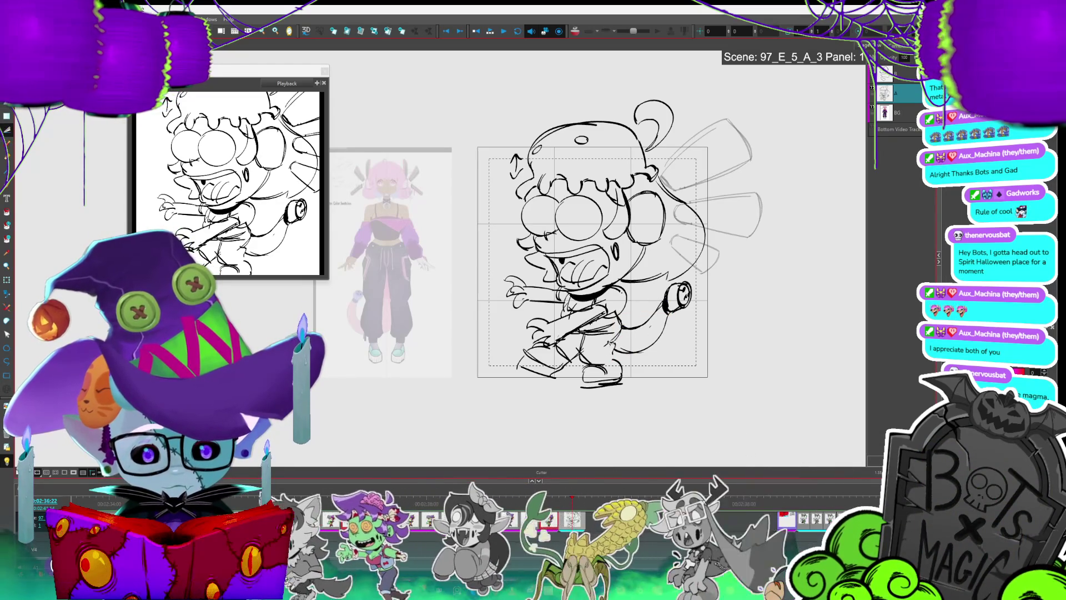
left_click_drag(613, 343, 628, 312)
scroll(628, 312, "up", 4)
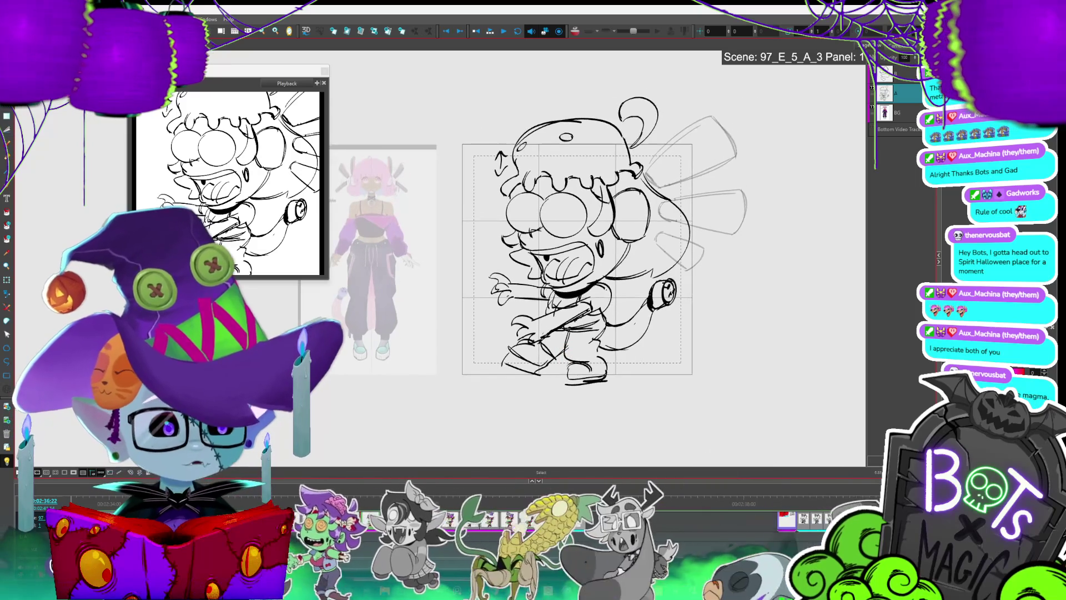
Clear the selection, then draw two trial spots on the hat and undo them
scroll(628, 312, "down", 3)
key("ctrl+a")
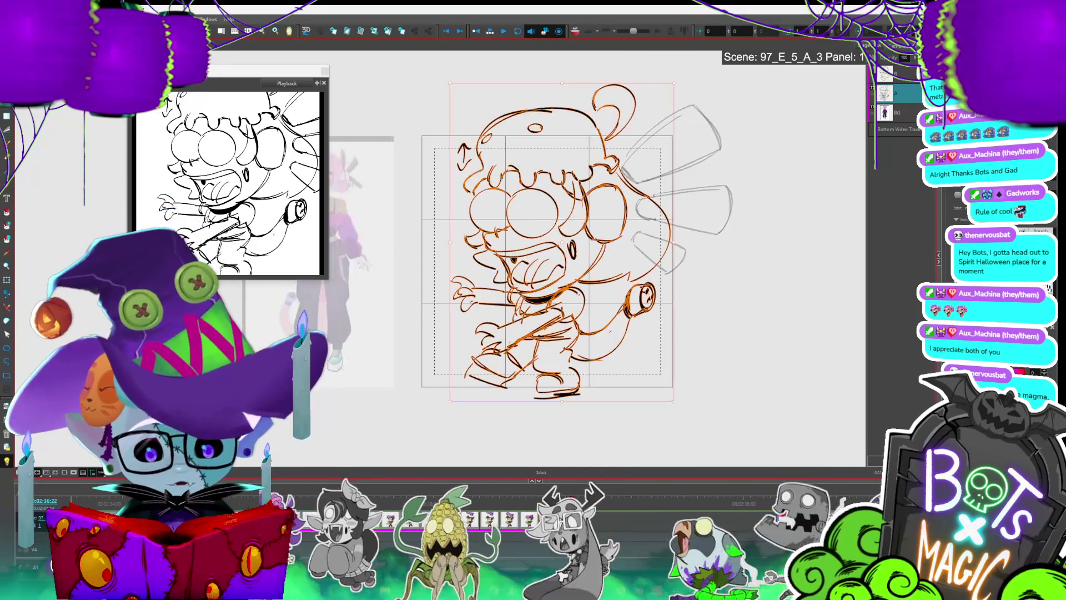
left_click(740, 110)
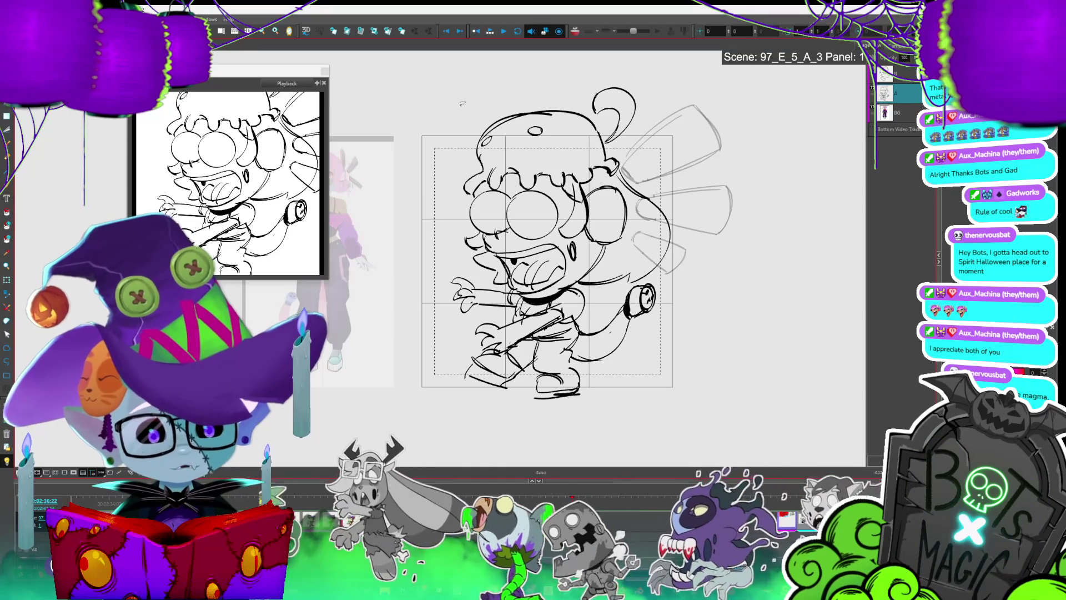
scroll(462, 103, "up", 4)
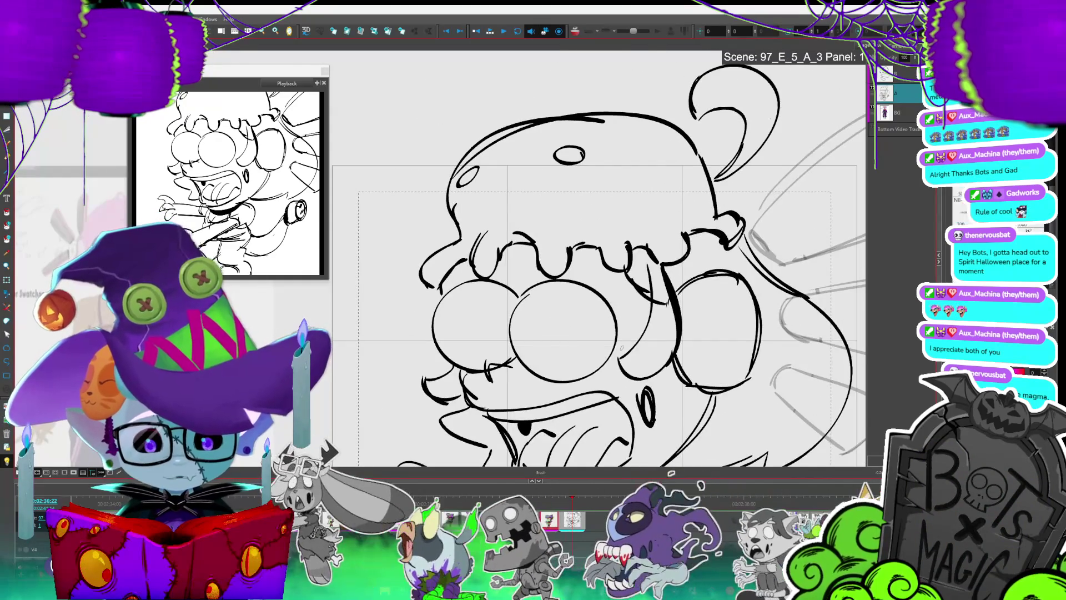
mouse_move(598, 194)
left_mouse_down()
mouse_move(658, 183)
mouse_move(519, 208)
left_mouse_up()
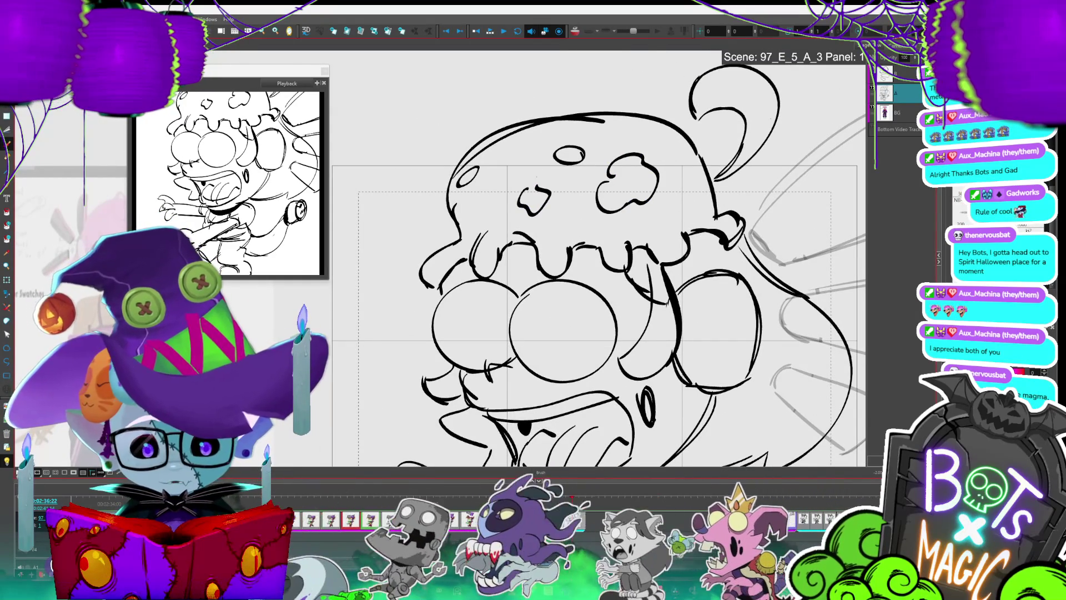
key("ctrl+z")
key("ctrl+z")
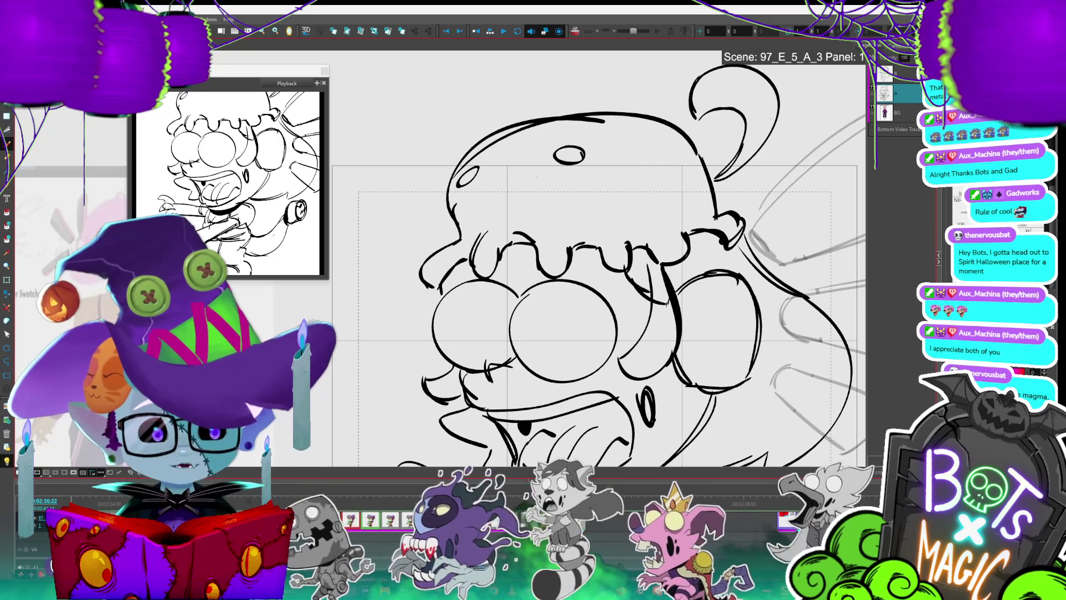
Brush a long curved brim line across the hat; write a 'BG' note above the head, then undo it
mouse_move(690, 200)
left_mouse_down()
mouse_move(459, 261)
mouse_move(677, 206)
mouse_move(428, 286)
left_mouse_up()
left_click_drag(646, 65, 643, 104)
left_click_drag(638, 92, 668, 86)
mouse_move(692, 61)
left_mouse_down()
mouse_move(685, 81)
mouse_move(704, 65)
left_mouse_up()
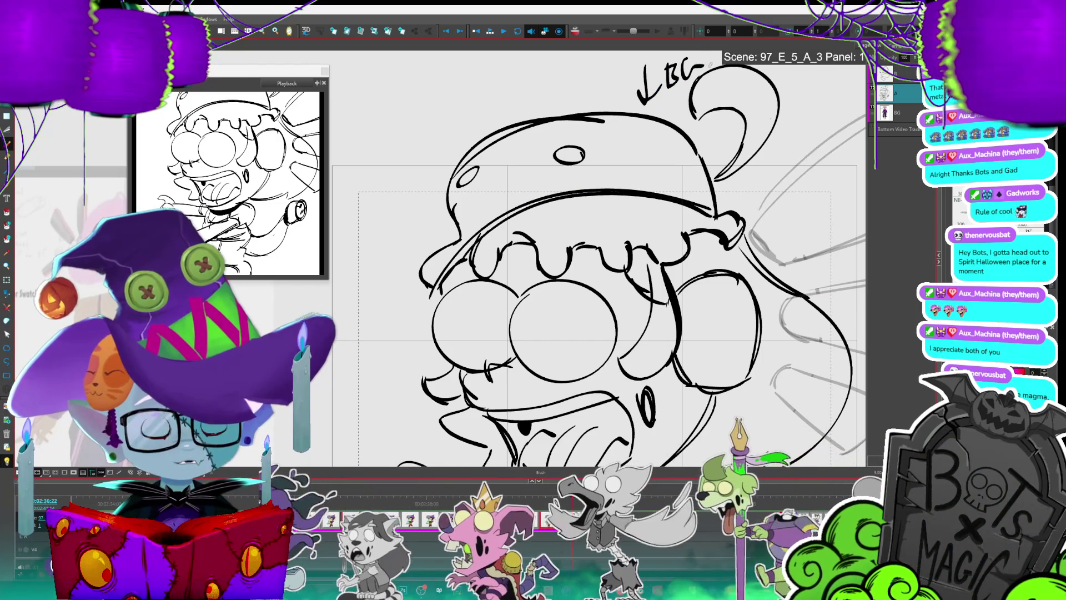
key("alt+s")
key("ctrl+z")
key("ctrl+z")
key("ctrl+z")
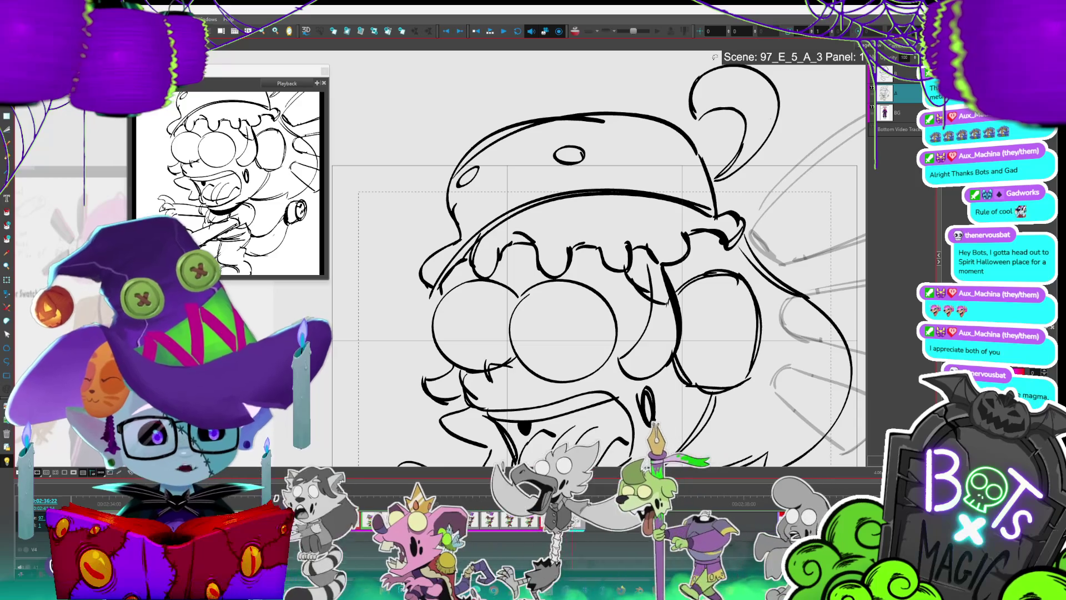